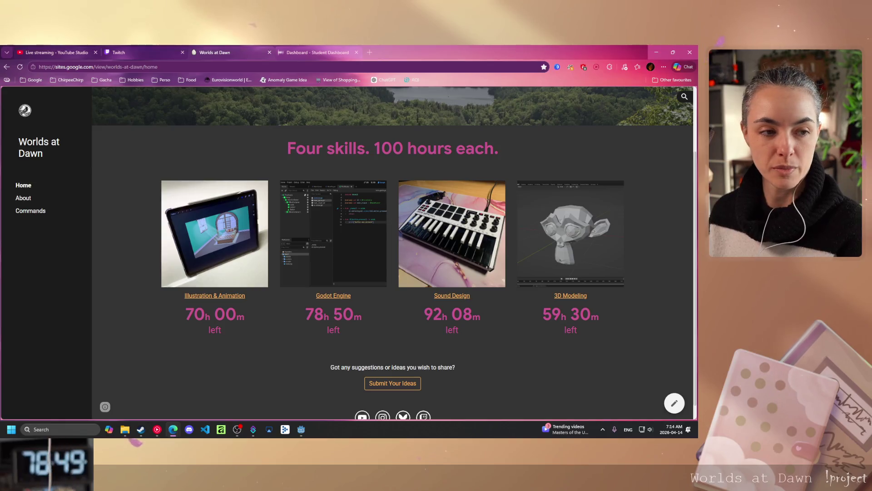
Leave the Worlds at Dawn skills page and bring the Godot editor with battle.gd to the front
key(alt+Tab)
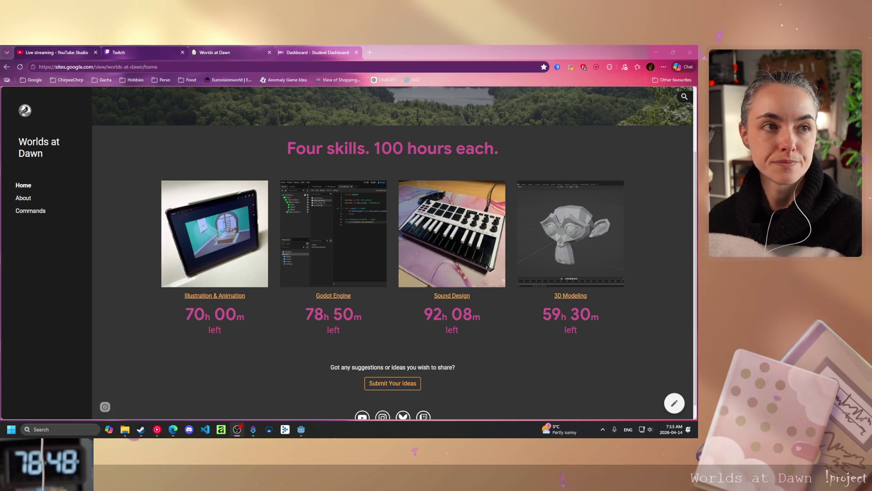
mouse_move(302, 430)
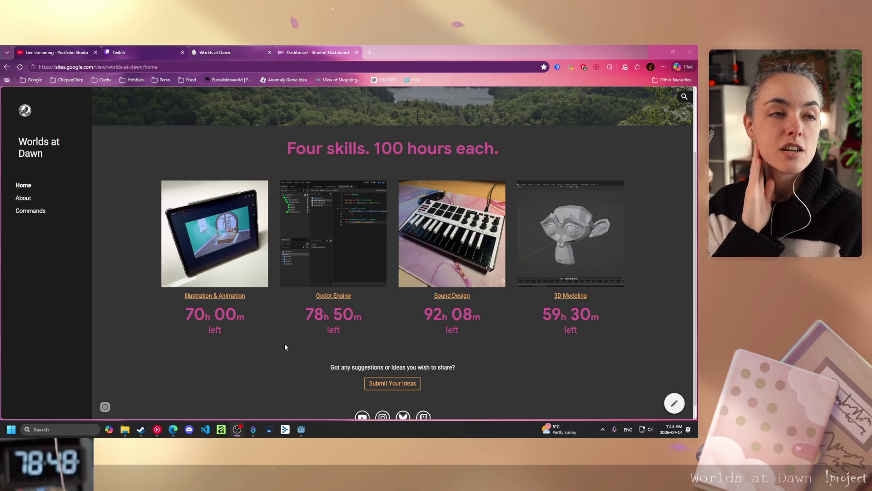
click(301, 429)
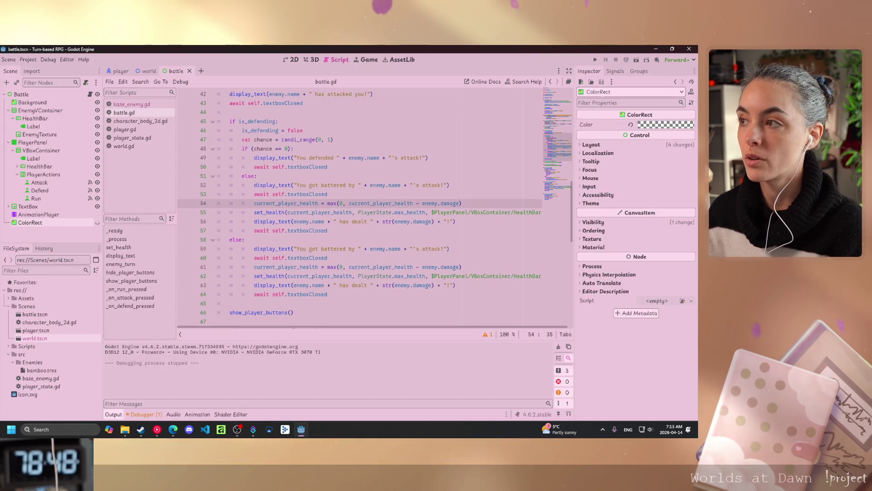
Run the battle scene and attack the Bamboo once, reading through its 10-damage counterattack
click(637, 59)
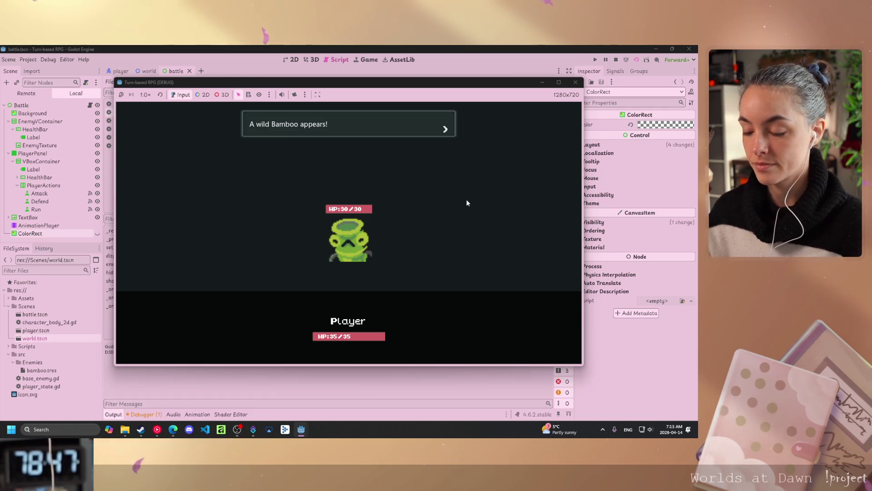
key(Return)
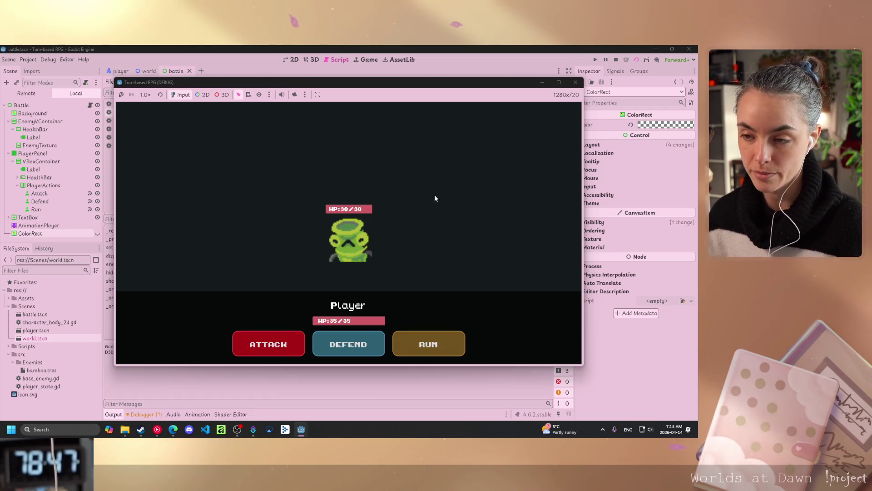
key(Return)
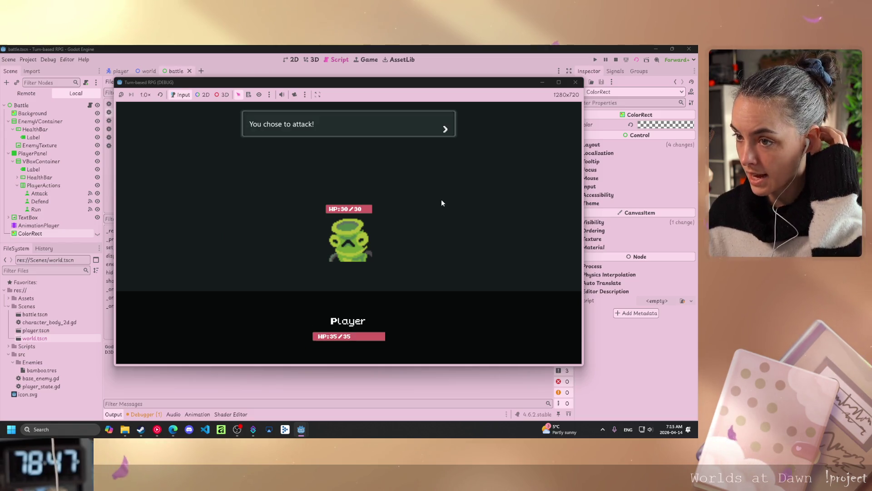
key(Return)
key(Return)
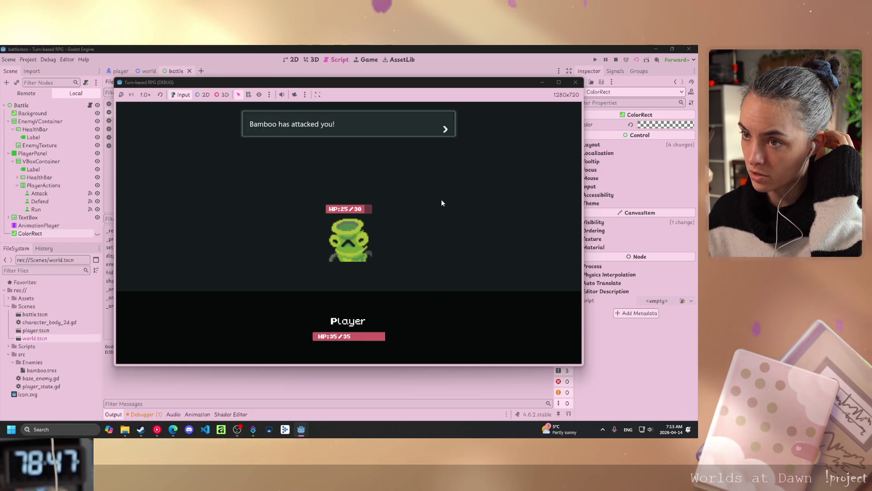
key(Return)
key(Return)
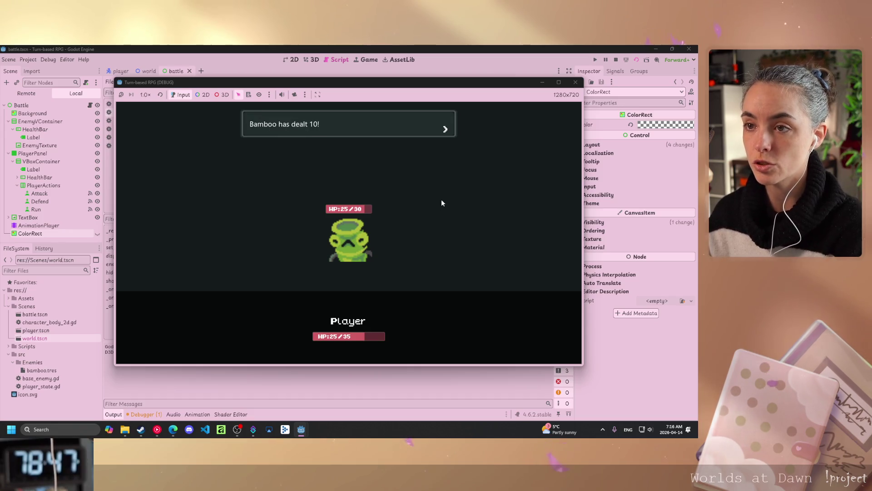
Keep choosing Run until escaping to the world map, walk around briefly, then stop the game
key(Return)
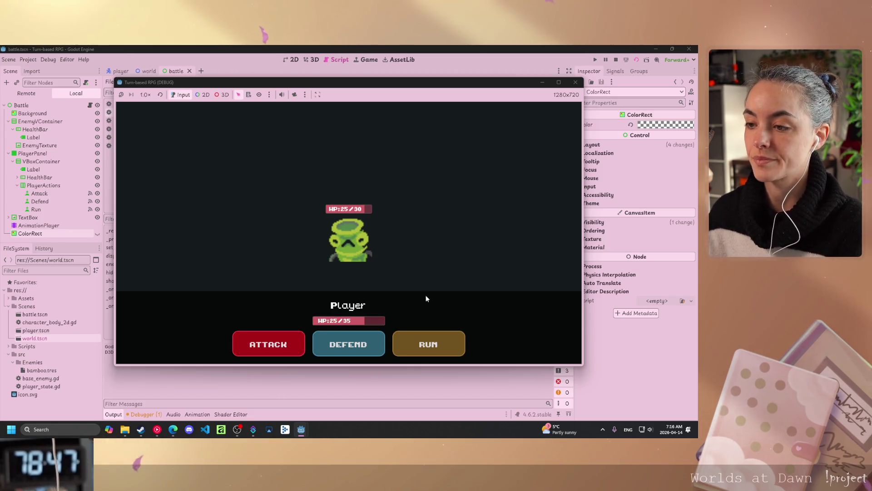
click(431, 350)
key(Return)
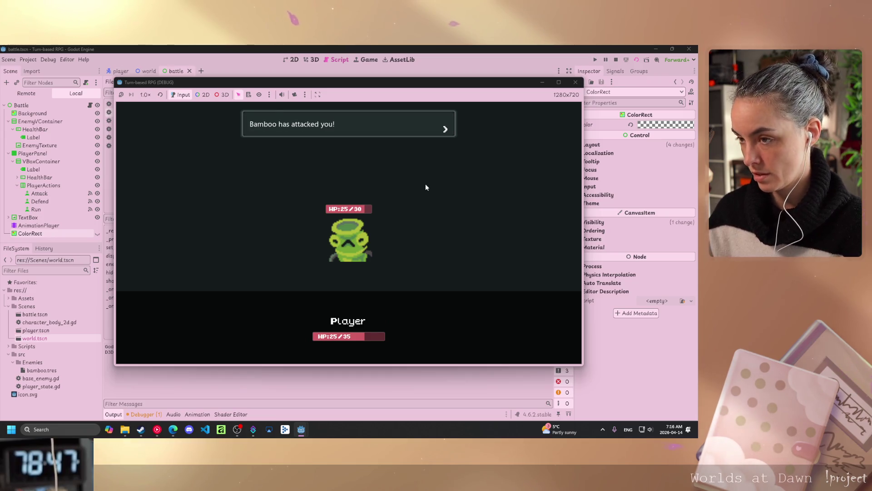
key(Return)
key(Return)
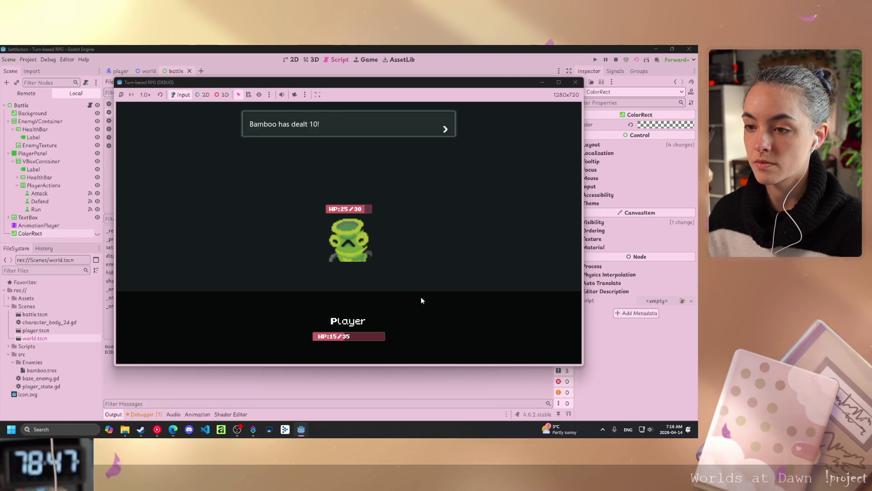
key(Return)
click(429, 346)
key(Return)
key(Return)
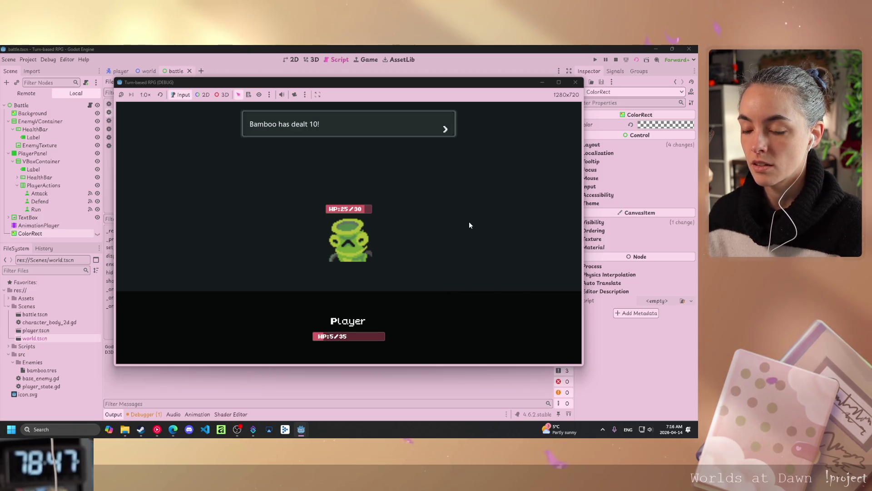
key(Return)
click(441, 346)
key(Return)
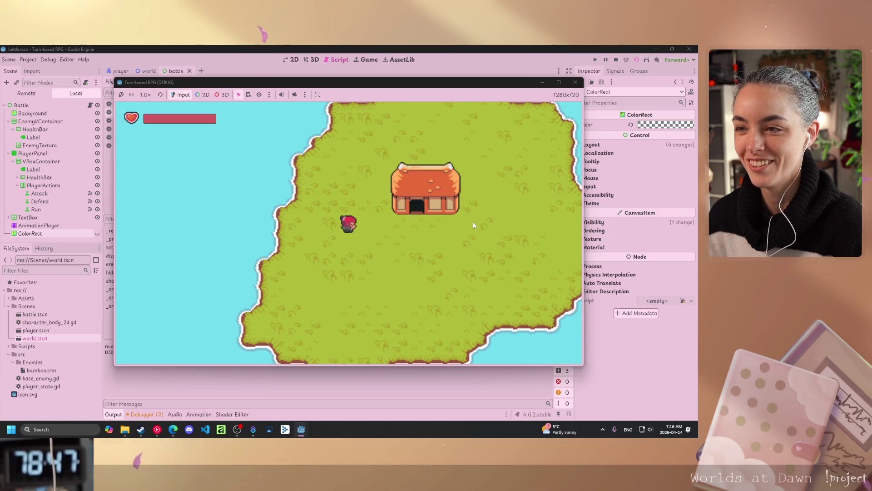
key(Right)
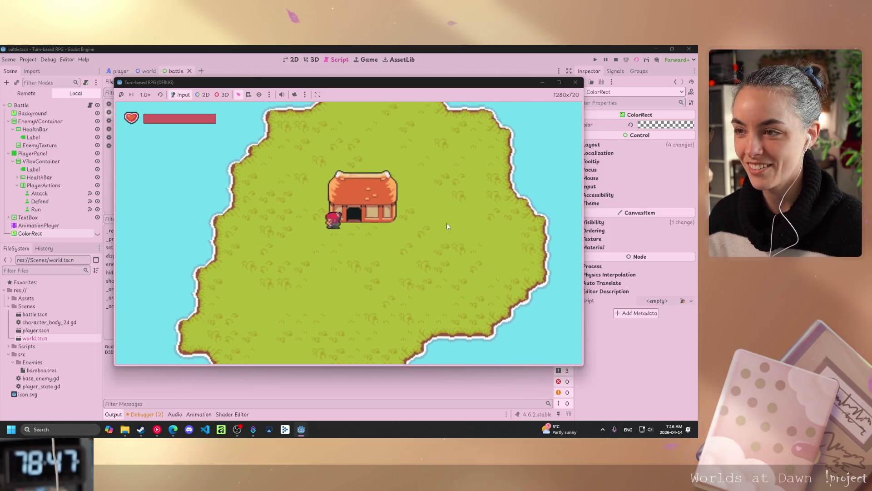
key(F8)
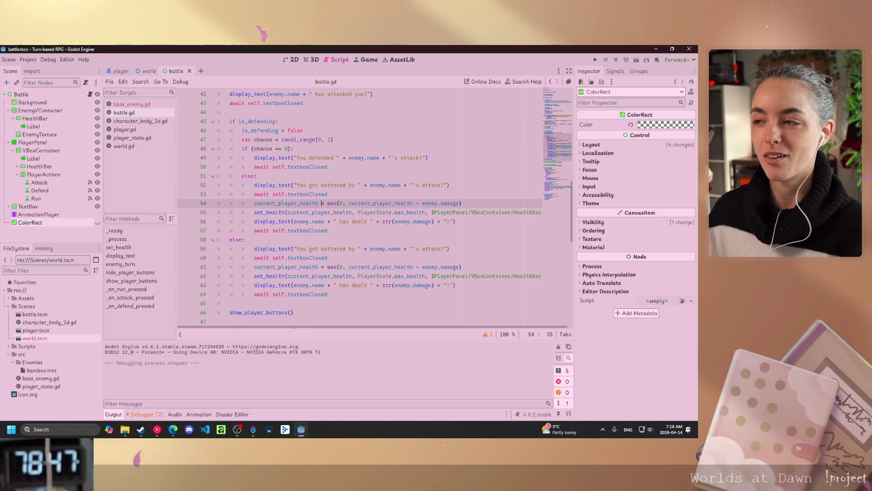
Switch from Godot to the Mammoth Club RPG course outline in the Edge browser
mouse_move(174, 429)
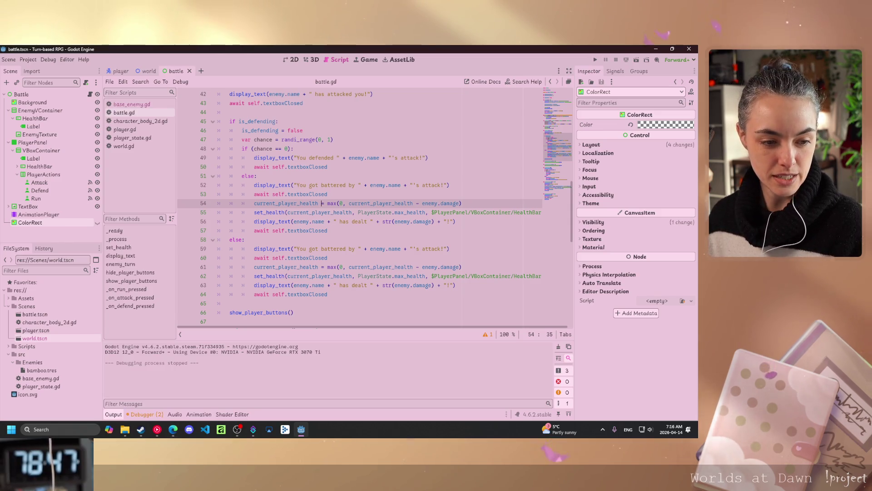
key(alt+Tab)
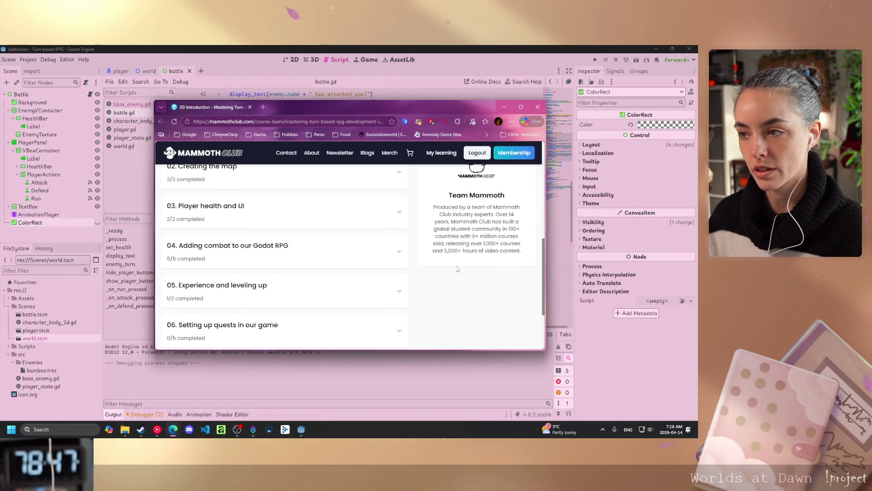
Expand combat section 04, start lesson 4.5 Player Death, then drag the browser aside to reveal Godot
scroll(457, 269, up, 8)
scroll(436, 284, down, 8)
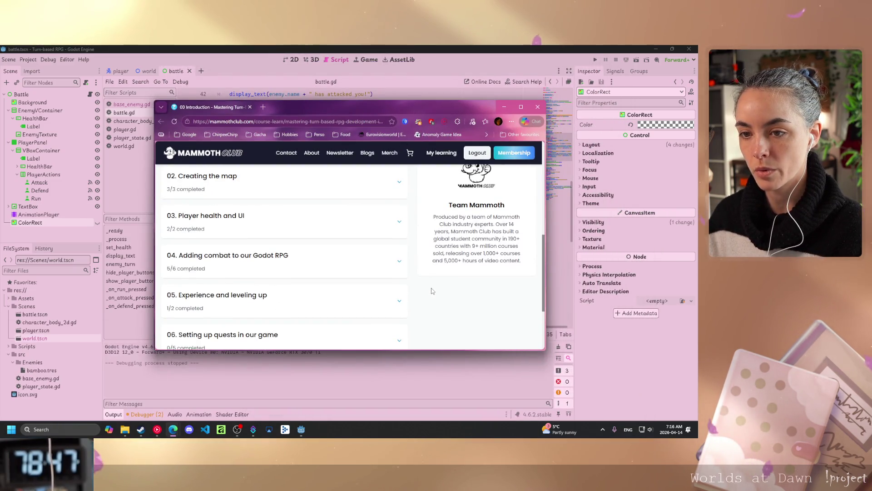
scroll(432, 291, down, 2)
scroll(432, 290, up, 2)
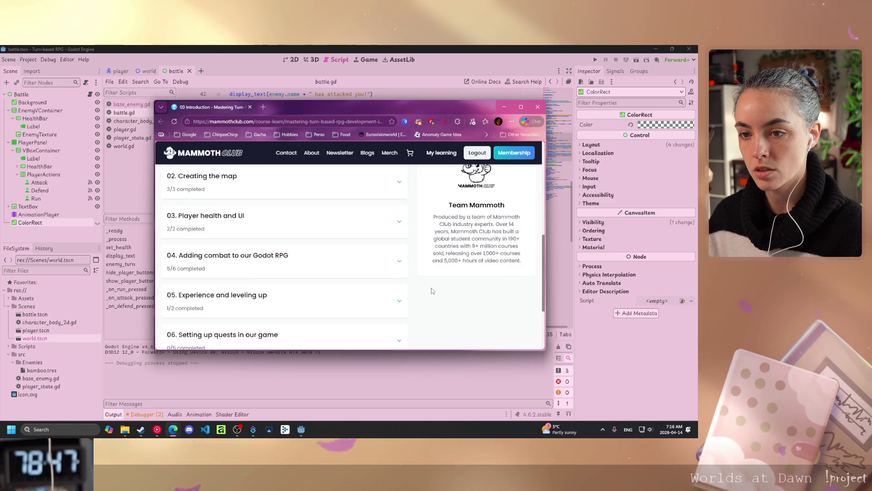
click(407, 272)
scroll(395, 277, down, 4)
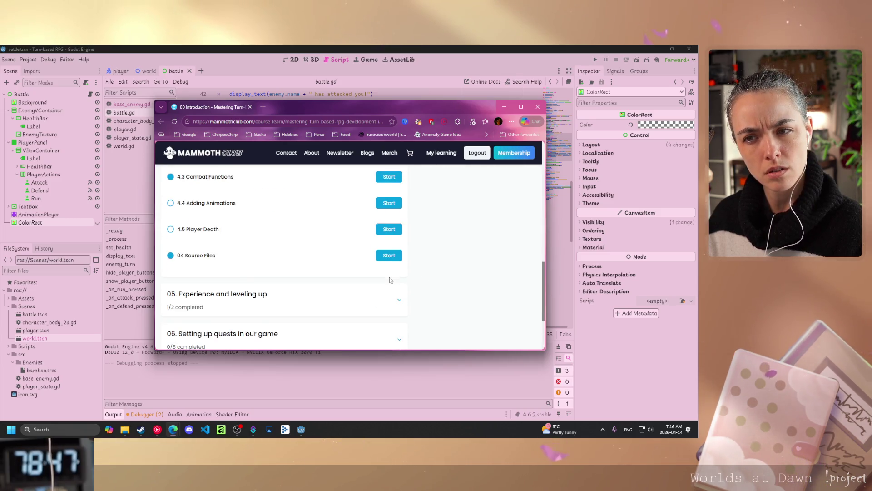
scroll(389, 279, up, 2)
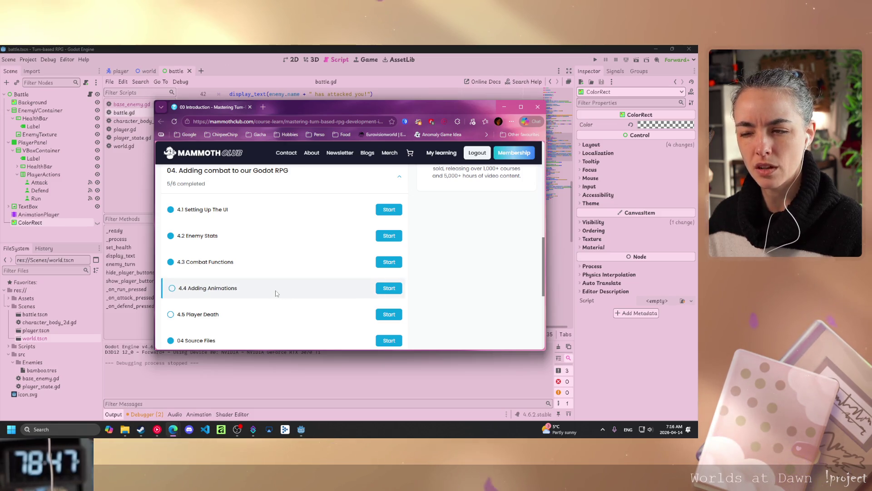
click(390, 314)
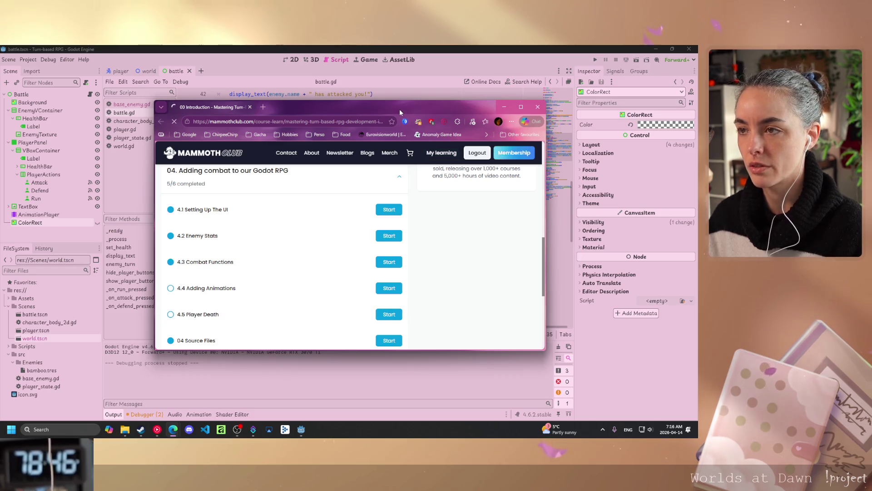
drag(400, 109, 695, 109)
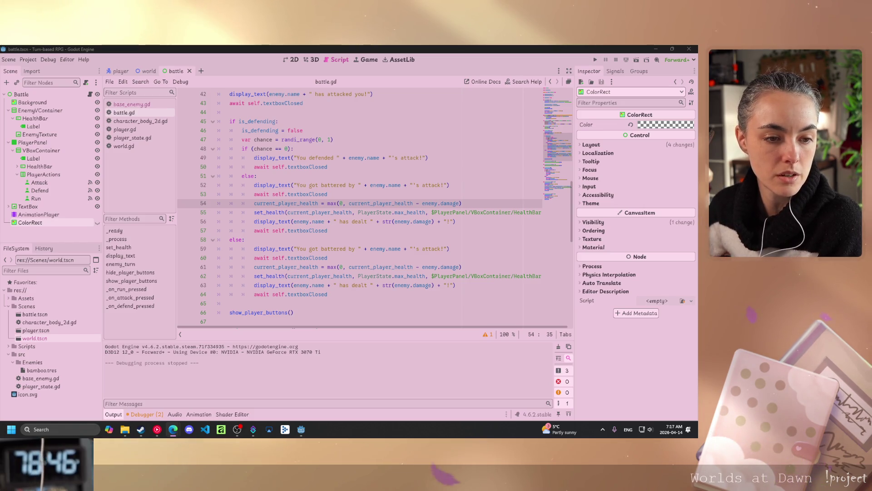
Scroll battle.gd down and place the cursor at the end of the _on_defend_pressed handler
scroll(372, 227, down, 9)
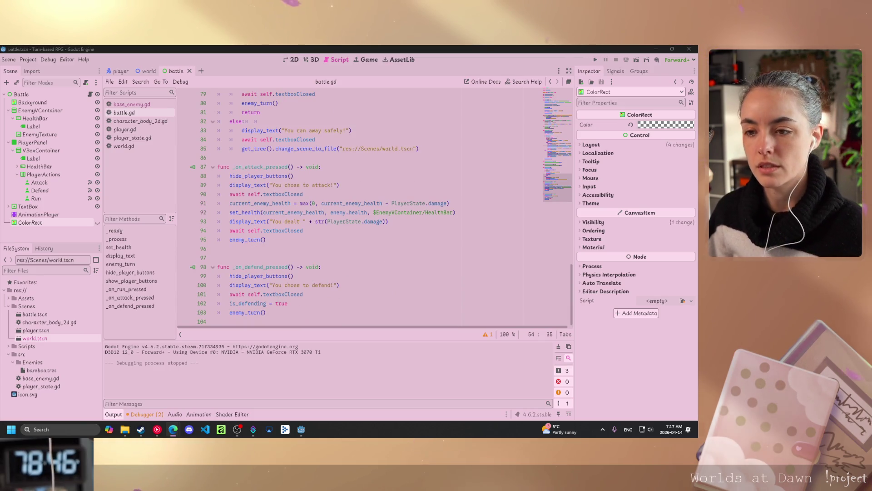
click(266, 312)
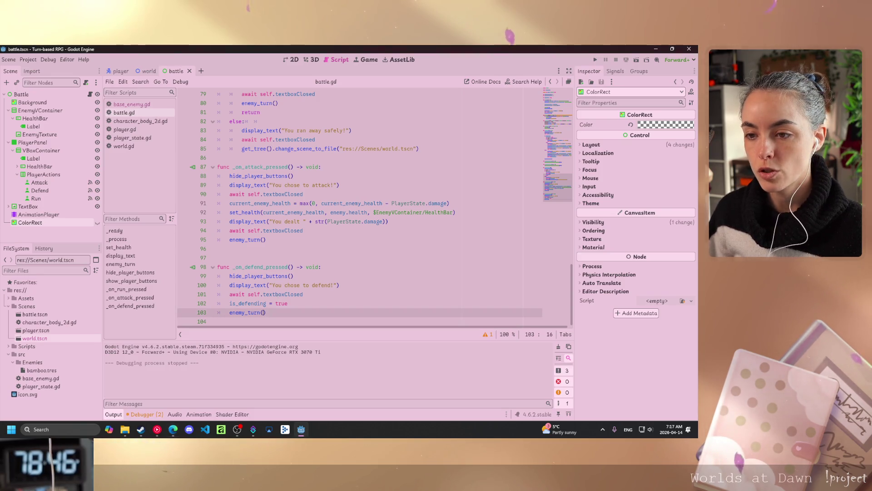
Below the defend handler, declare func enemy_death() -> void:, switching keyboard layout to type '>'
key(Return)
key(Return)
key(BackSpace)
text(func enemy)
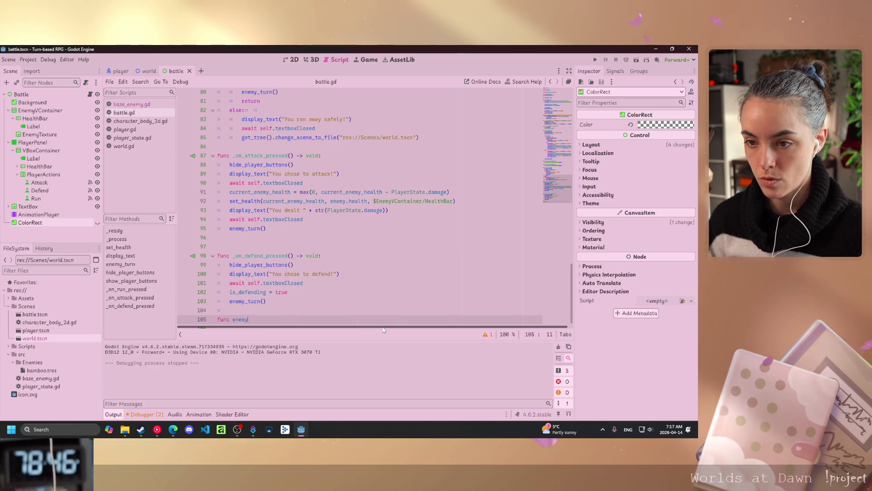
text(_death() ->)
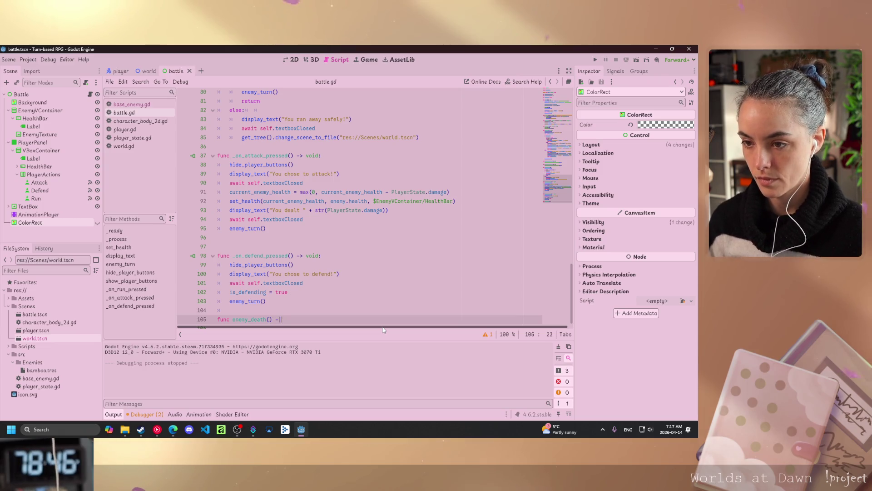
key(BackSpace)
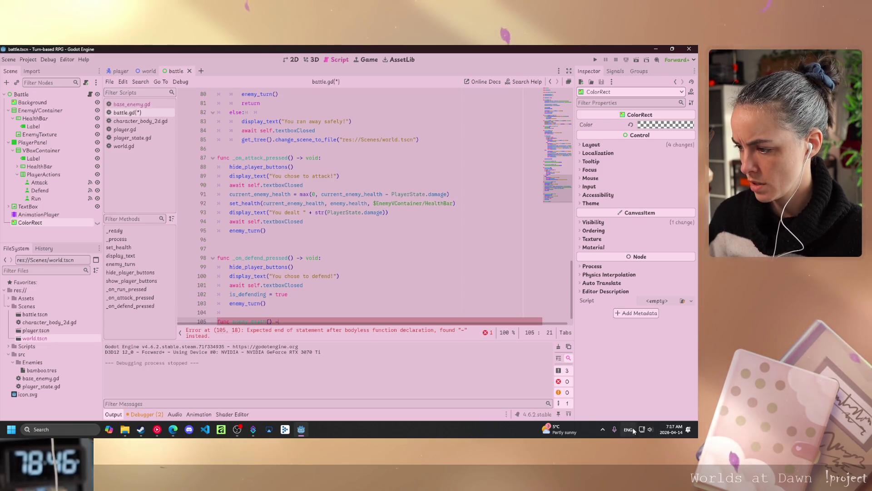
click(633, 427)
click(620, 388)
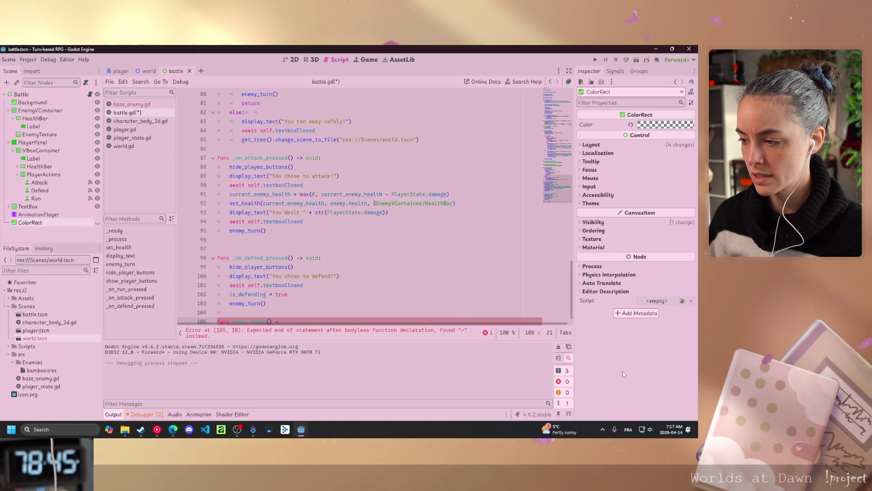
click(628, 429)
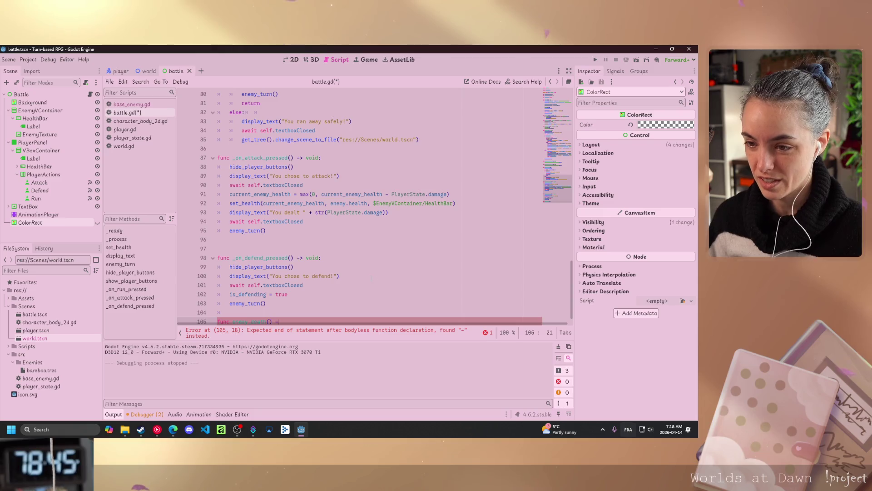
text(>)
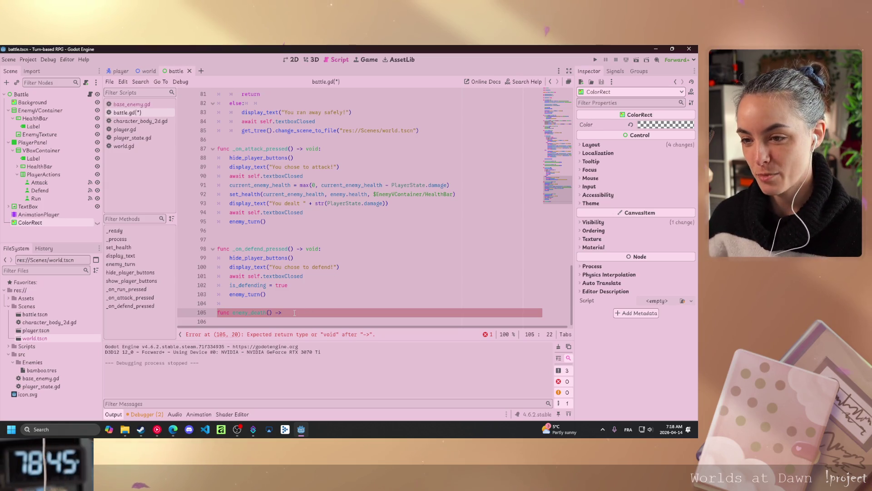
text( void)
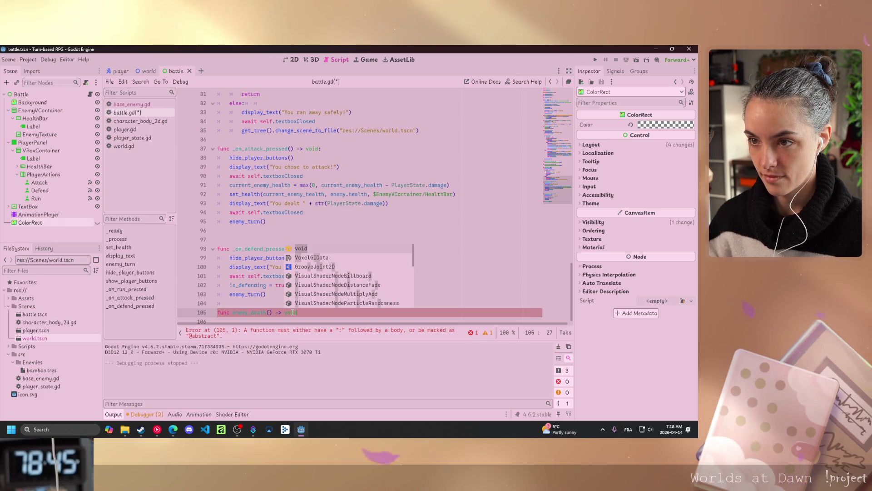
text(:)
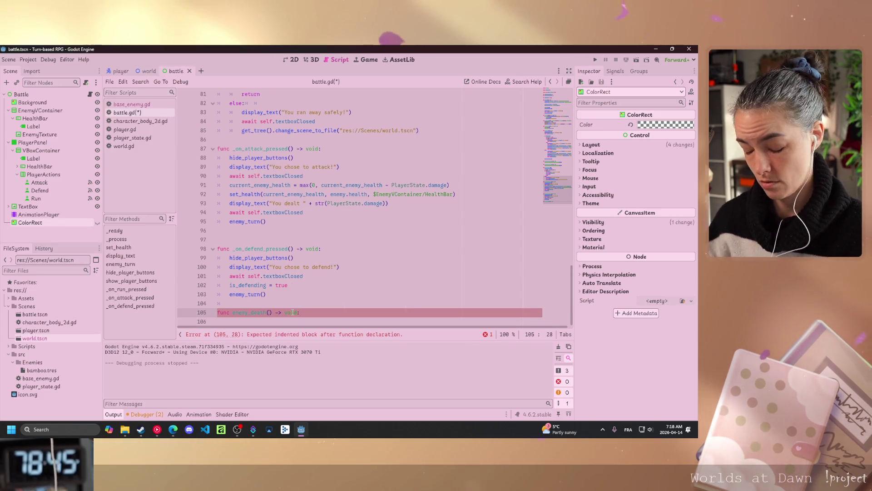
Fill its body with display_text(enemy.name + " has been defeated!") and a copied await self.textboxClosed line
key(Return)
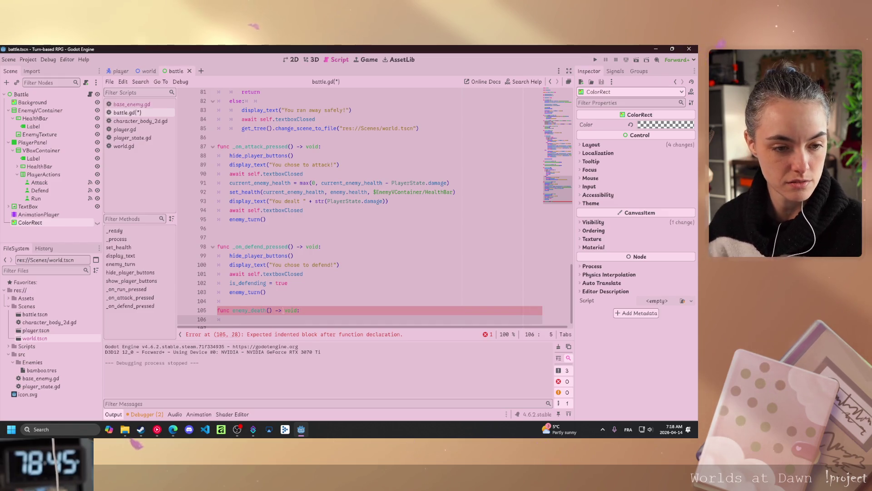
text(displayT)
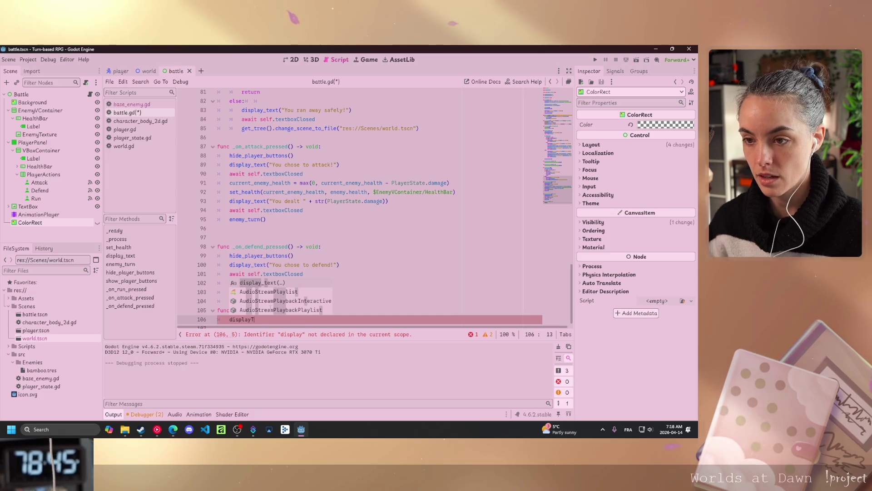
key(Return)
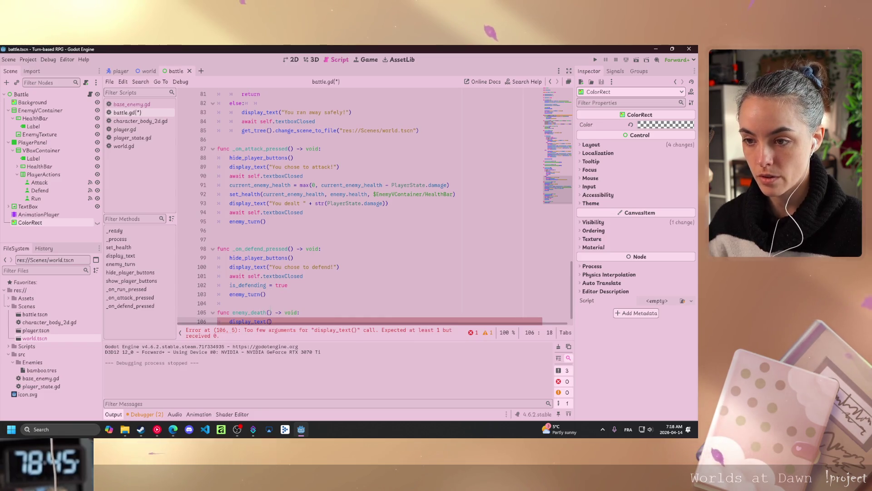
text(enem)
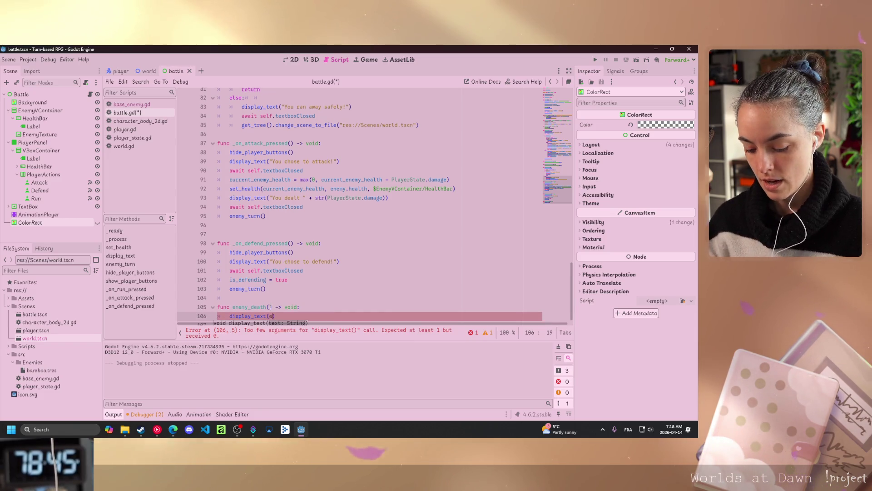
text(y.name)
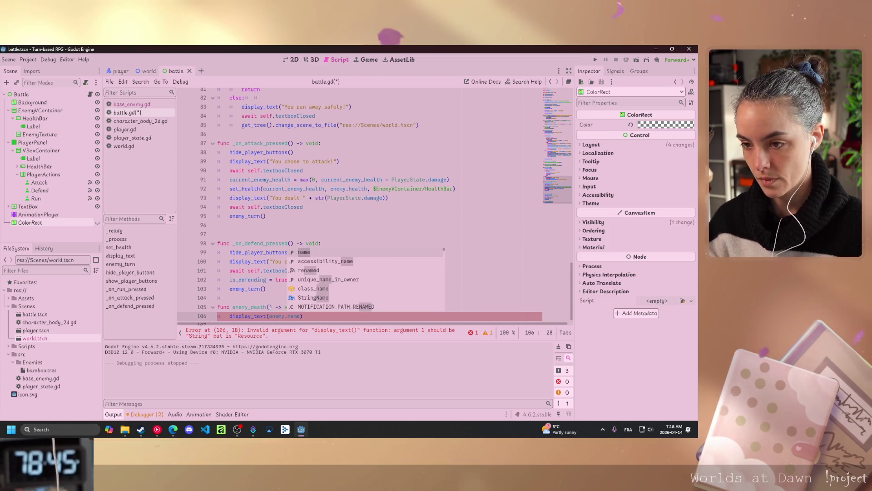
text( + " )
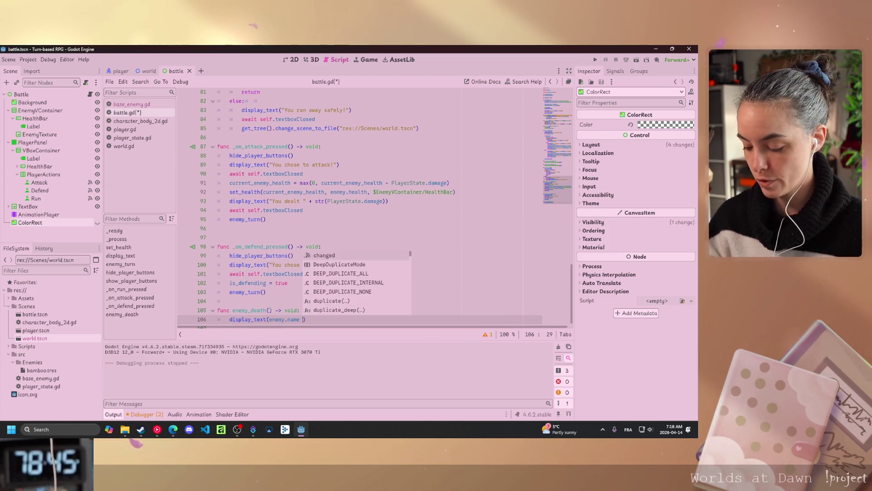
text(has been defeated!)
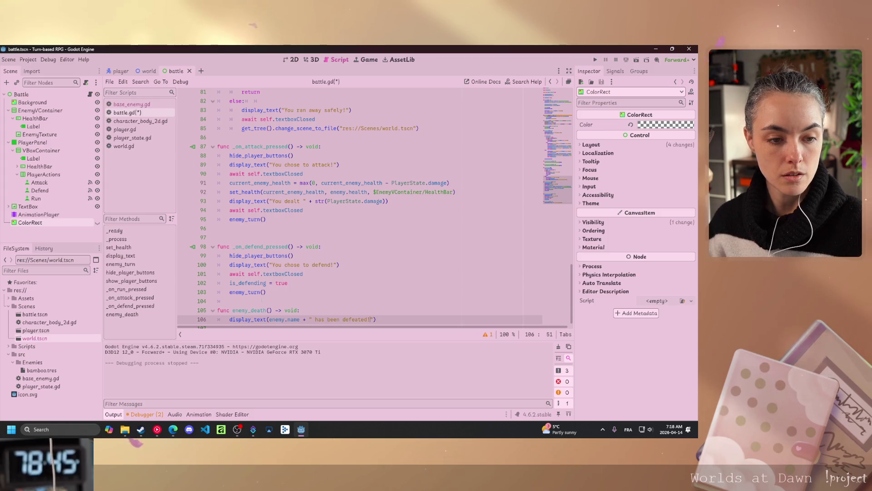
drag(303, 273, 229, 274)
key(ctrl+c)
click(385, 319)
key(Return)
key(ctrl+v)
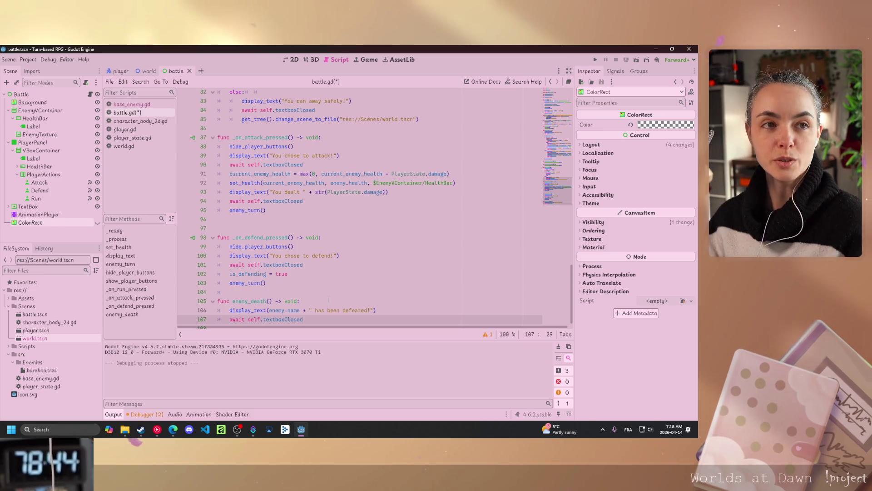
scroll(337, 265, down, 1)
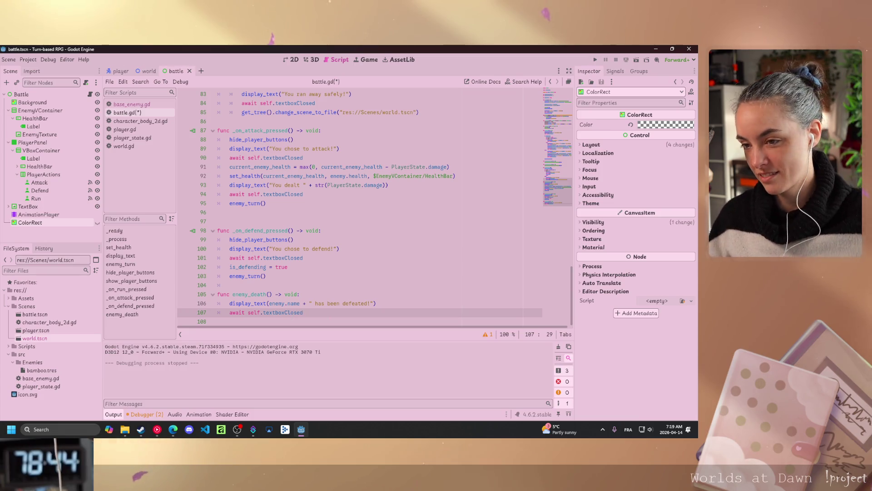
key(Return)
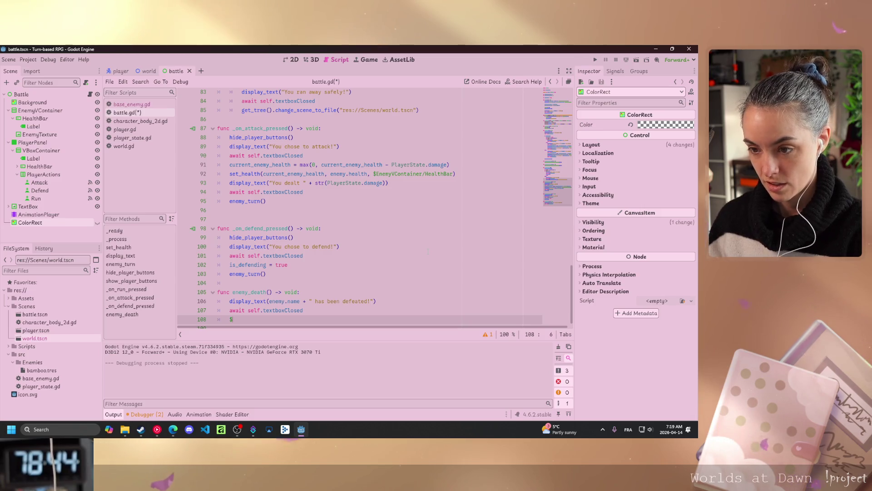
text($Anim)
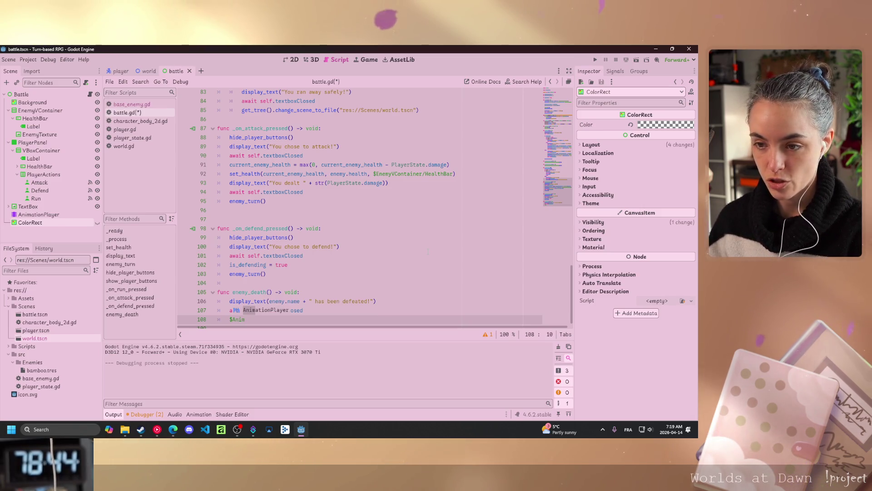
key(Return)
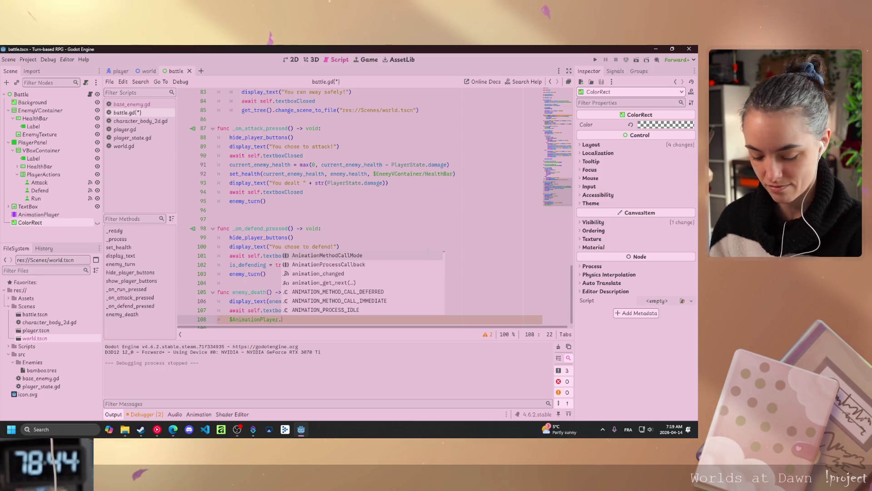
text(play)
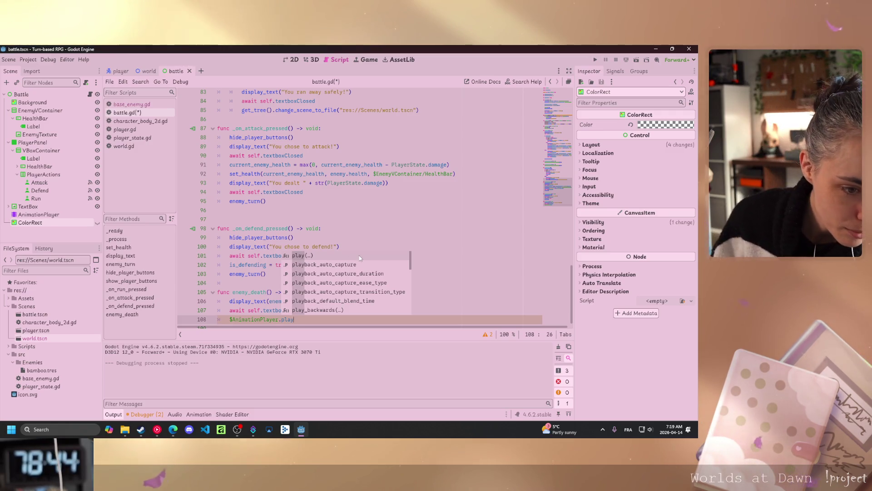
key(Return)
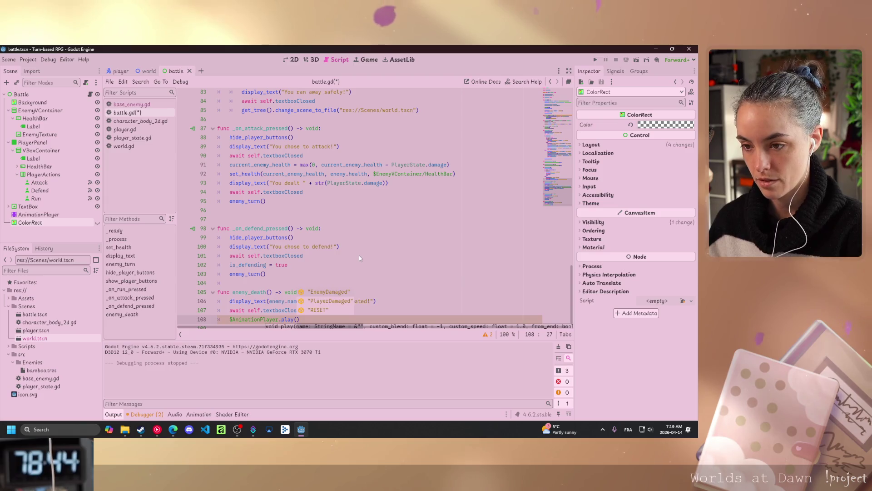
text("E)
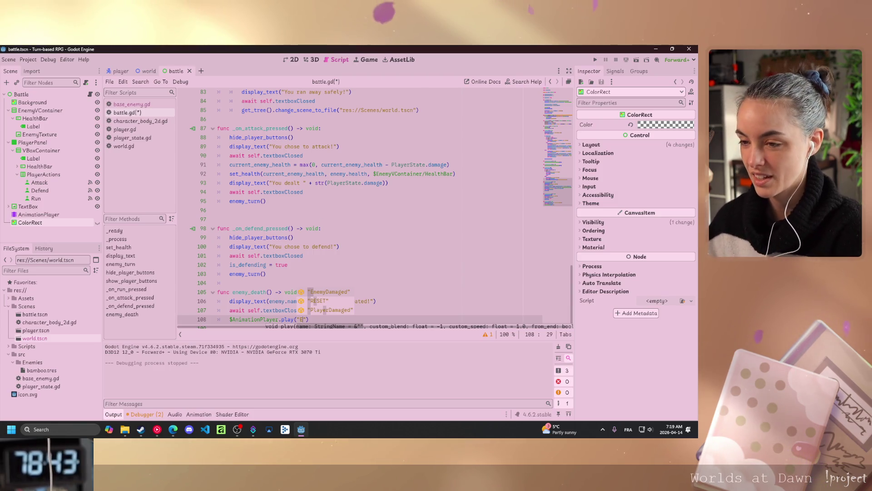
key(Escape)
key(End)
key(ctrl+shift+Left)
key(ctrl+shift+Left)
key(ctrl+shift+Left)
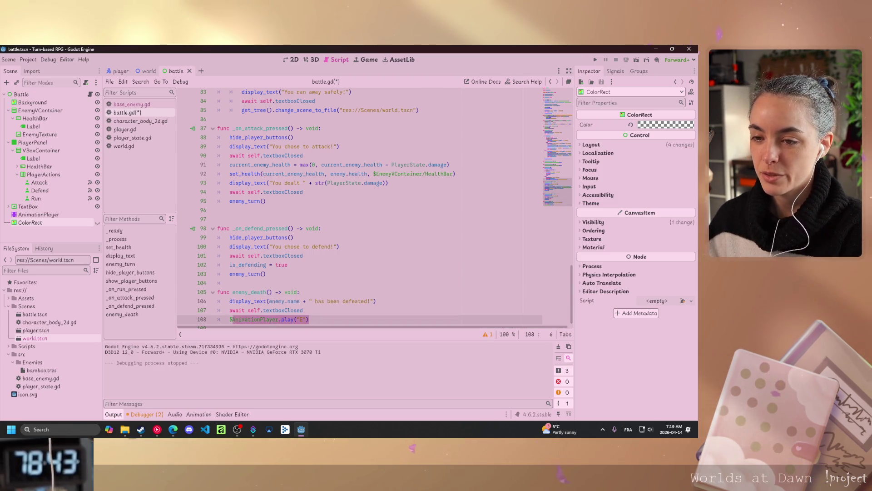
key(BackSpace)
key(BackSpace)
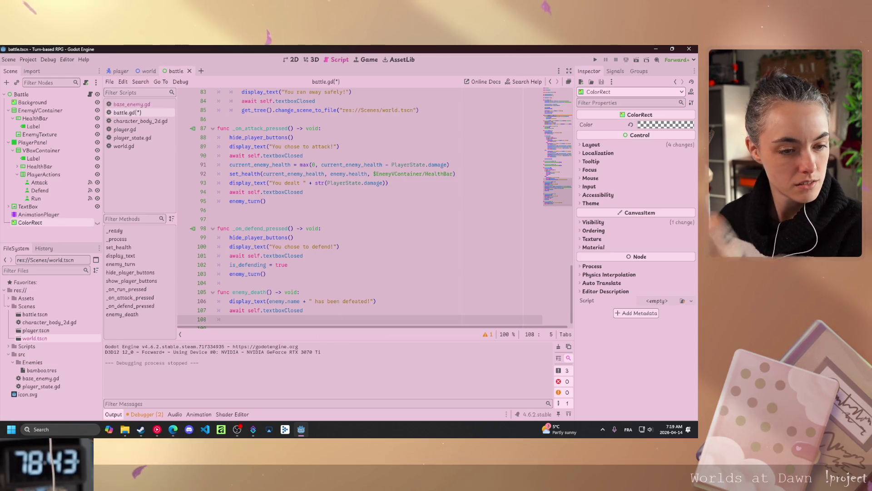
key(alt+Tab)
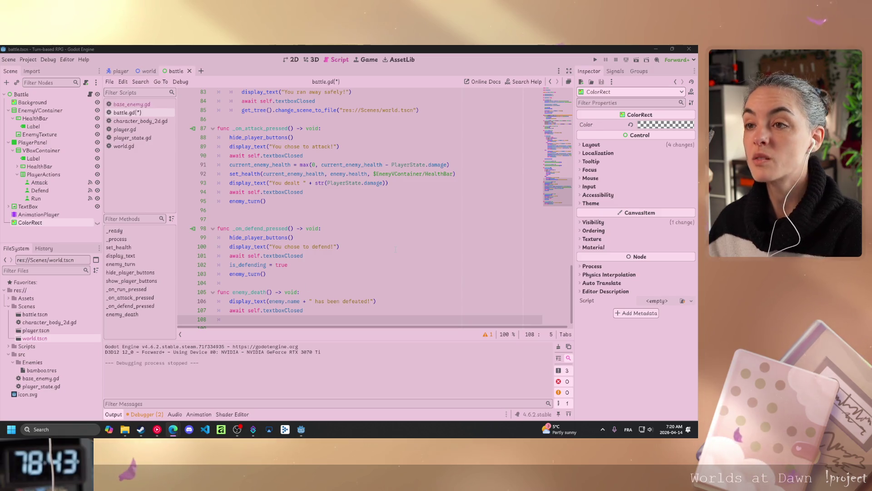
Save battle.gd with the completed enemy_death function, then switch to player_state.gd
click(318, 312)
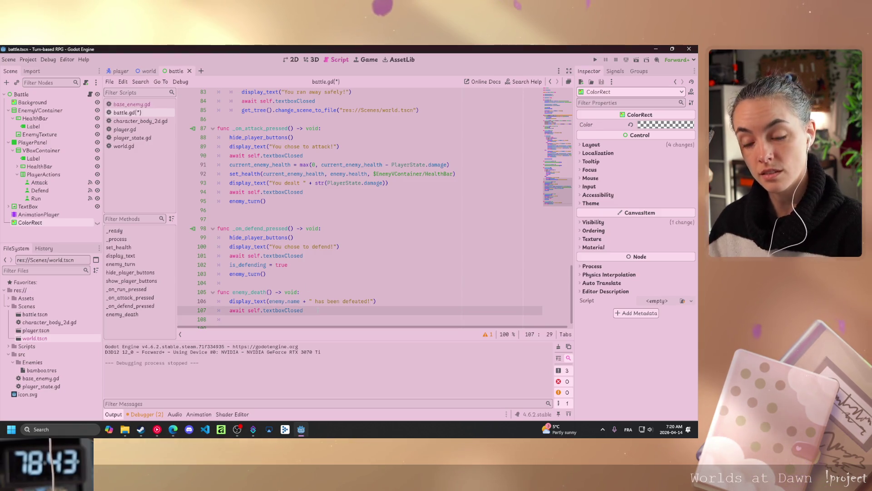
key(ctrl+s)
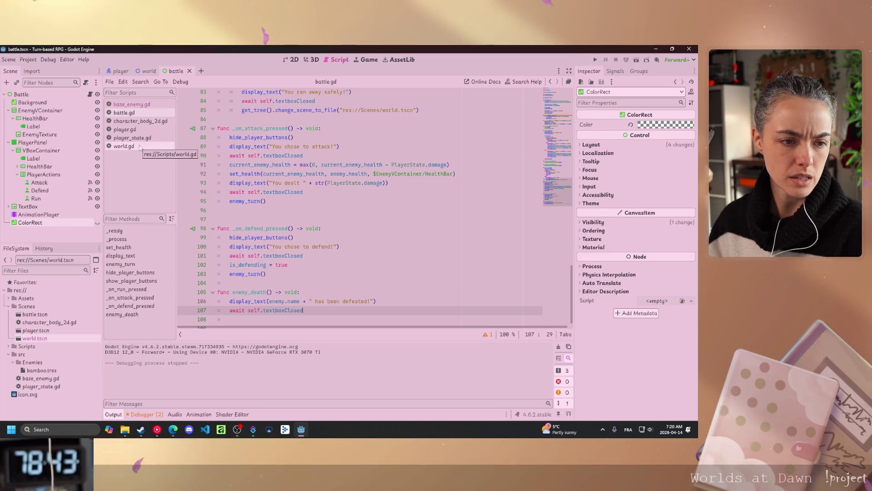
click(133, 138)
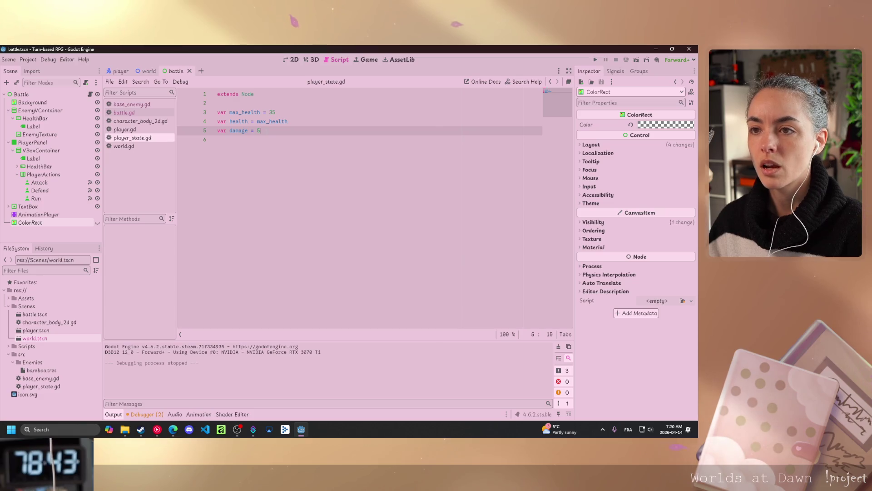
Declare var level = 1 and var xp = 0 below the damage variable in player_state.gd
key(Return)
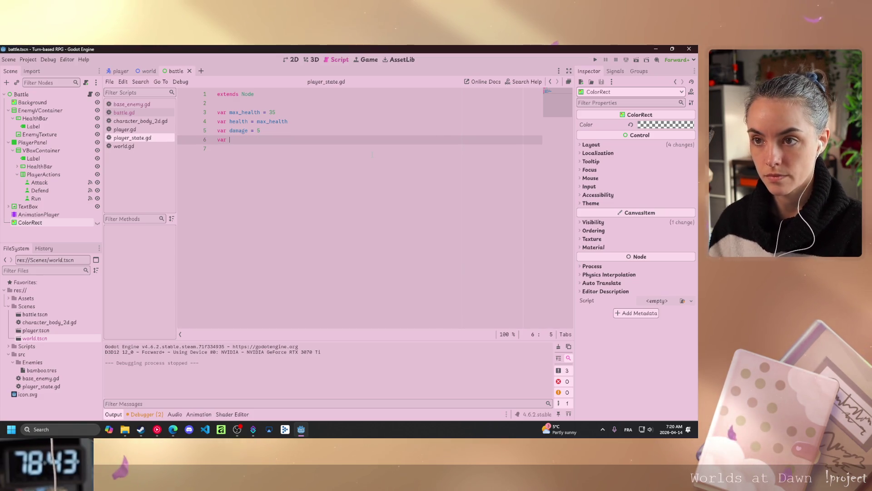
text(var xp )
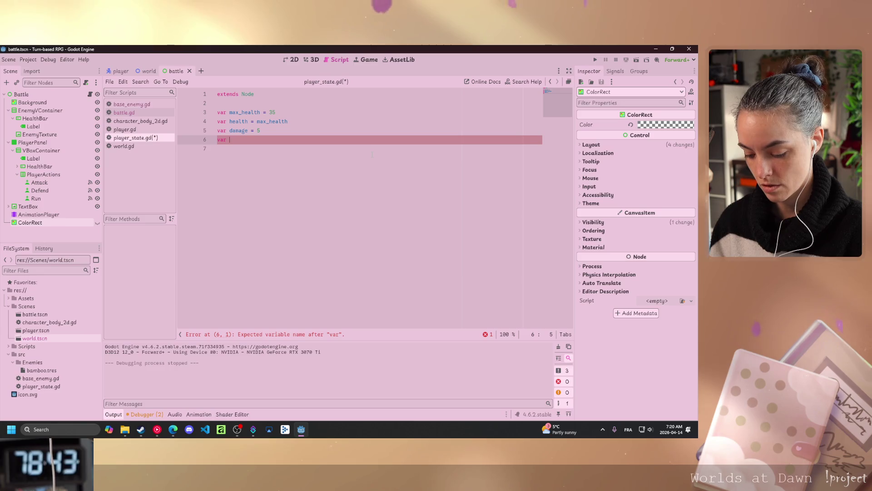
text(= )
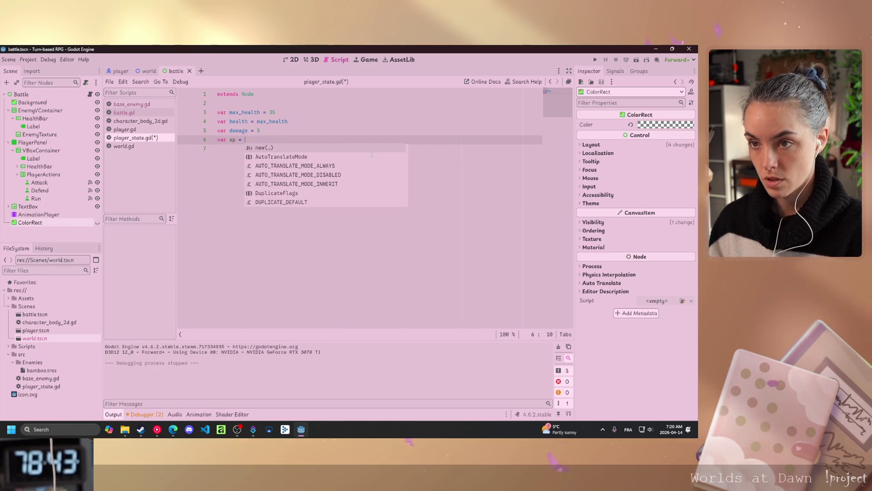
text(0)
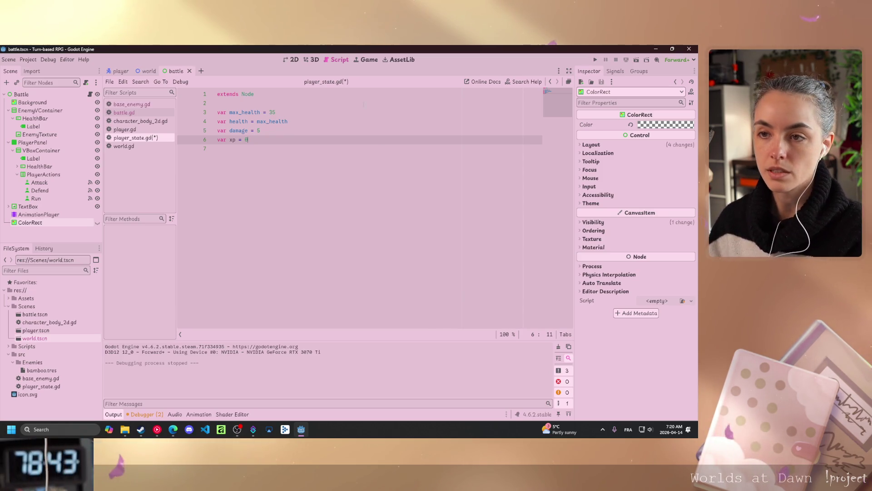
key(ctrl+shift+Return)
text(var)
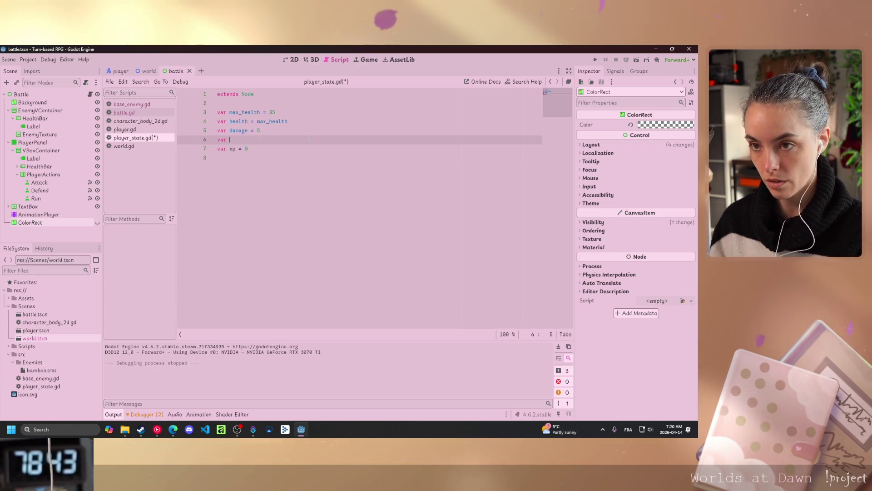
text(level = 1)
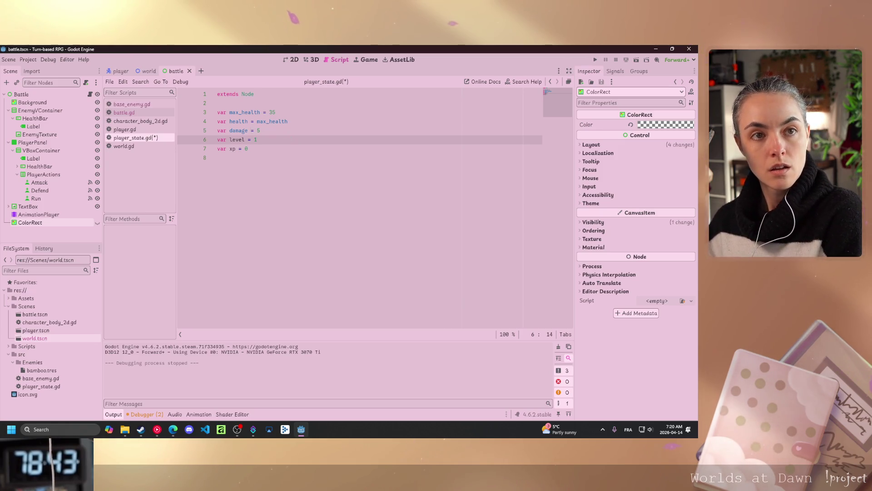
click(257, 148)
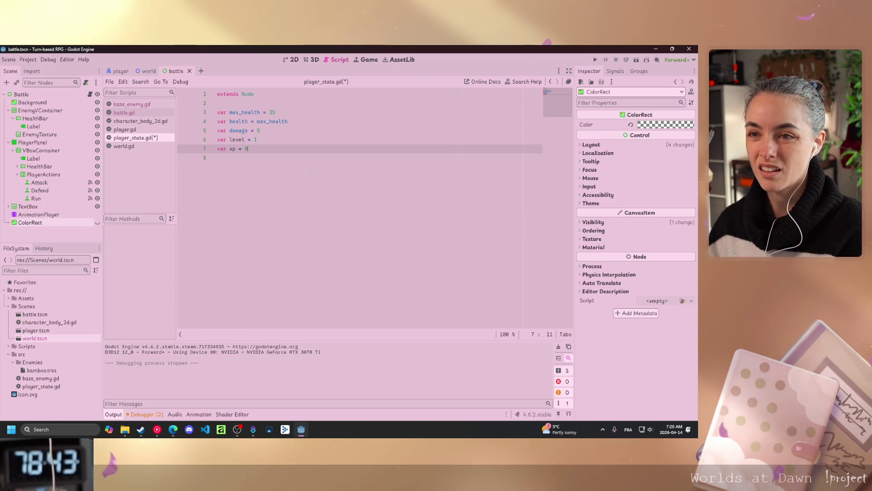
key(Return)
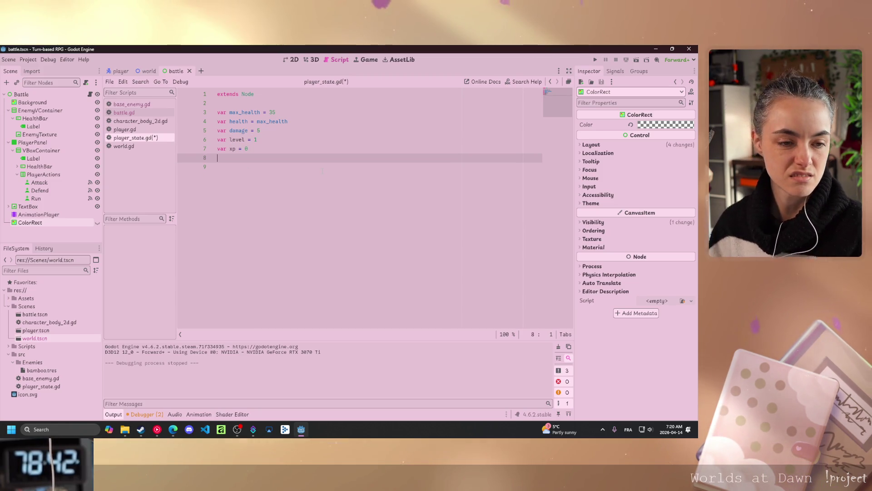
Add var xpNeeded = 30 below xp and save player_state.gd
text(var )
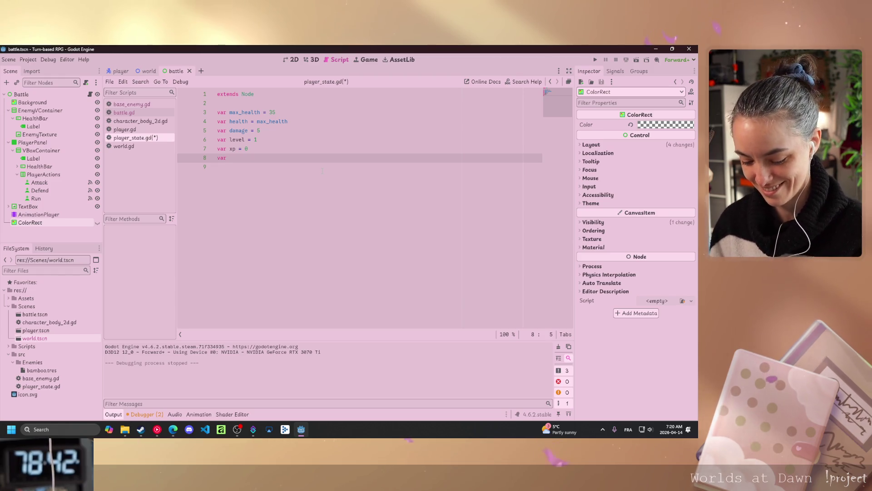
text(xpNee)
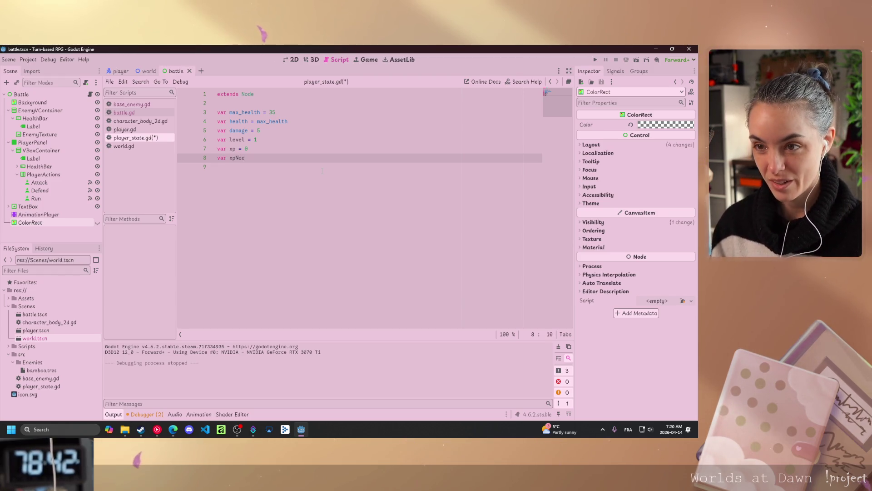
text(ded = 1)
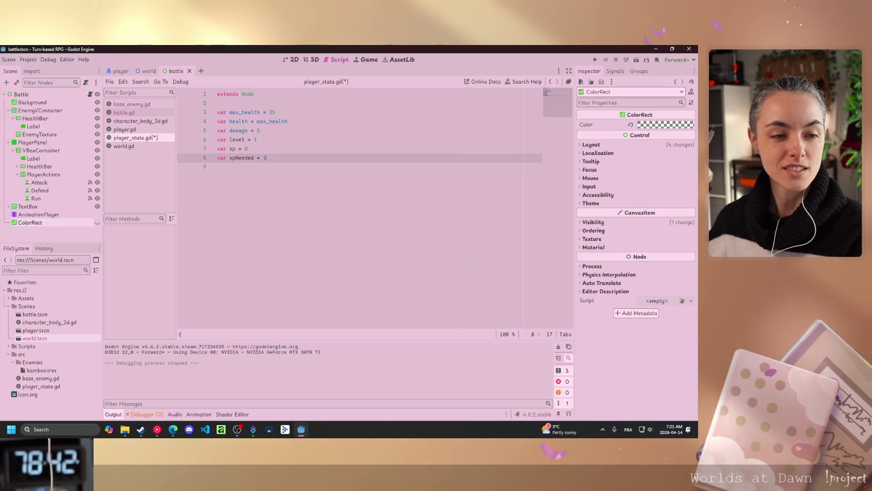
key(alt+Tab)
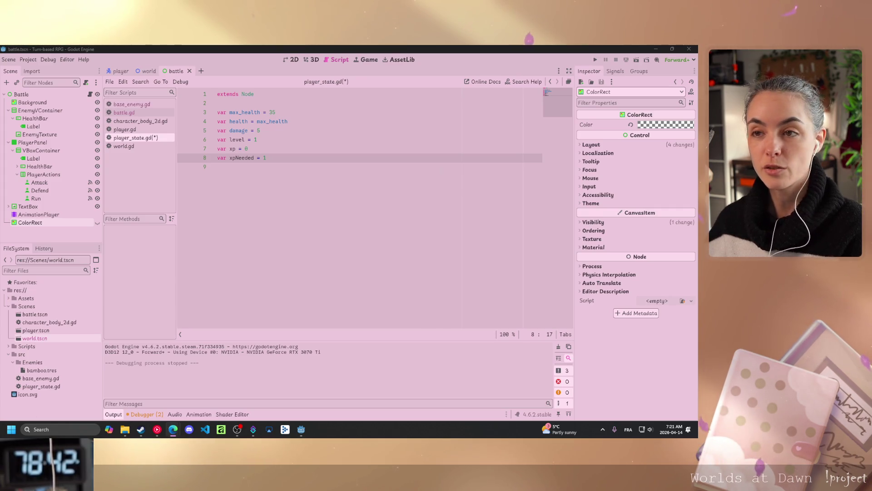
key(alt+Tab)
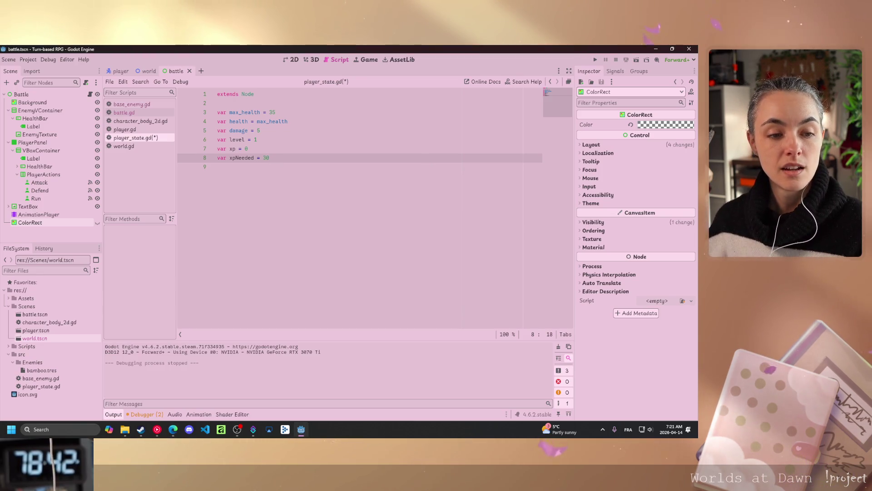
key(alt+Tab)
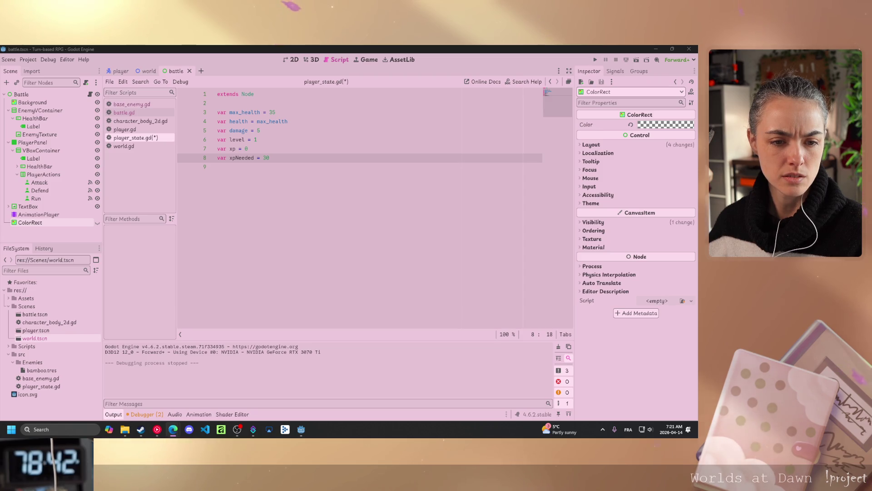
key(Down)
key(ctrl+s)
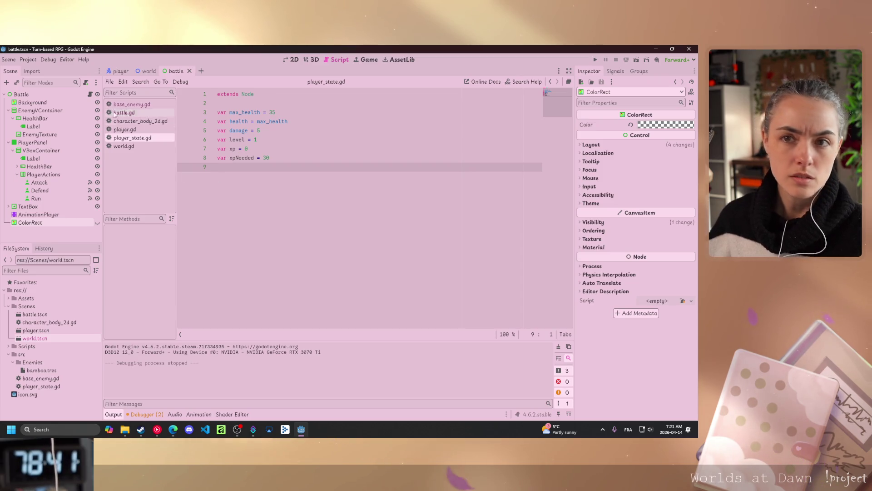
click(21, 94)
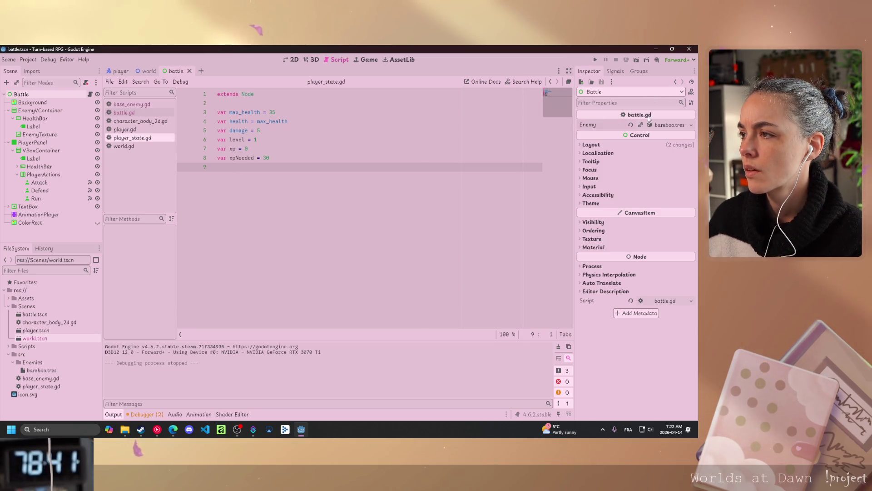
Expand the Battle node's bamboo.tres enemy to check health, damage and XP, then reopen battle.gd
click(668, 125)
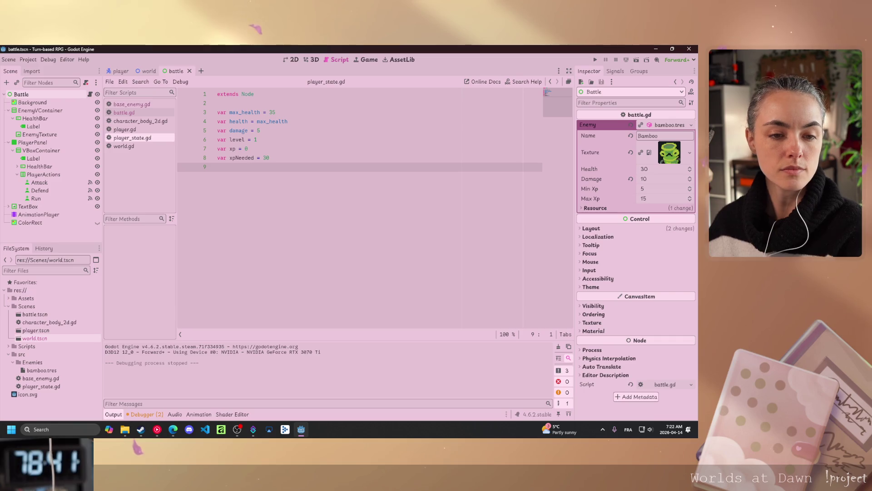
key(alt+Tab)
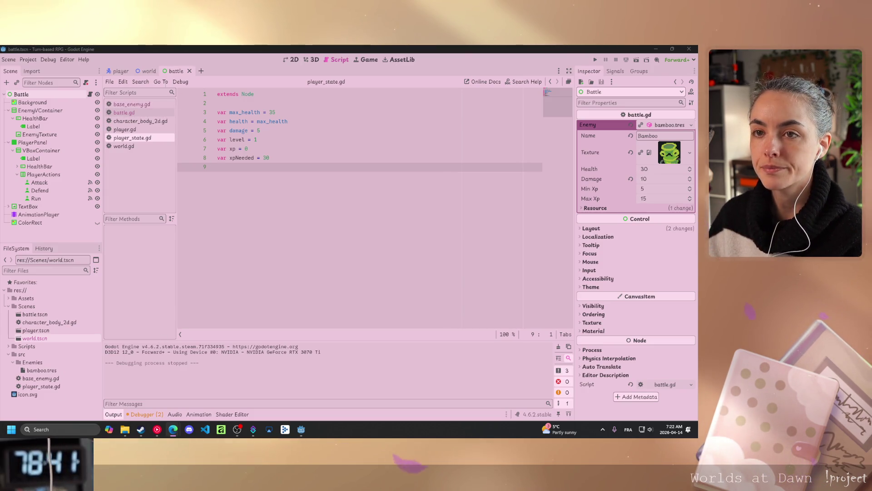
click(125, 112)
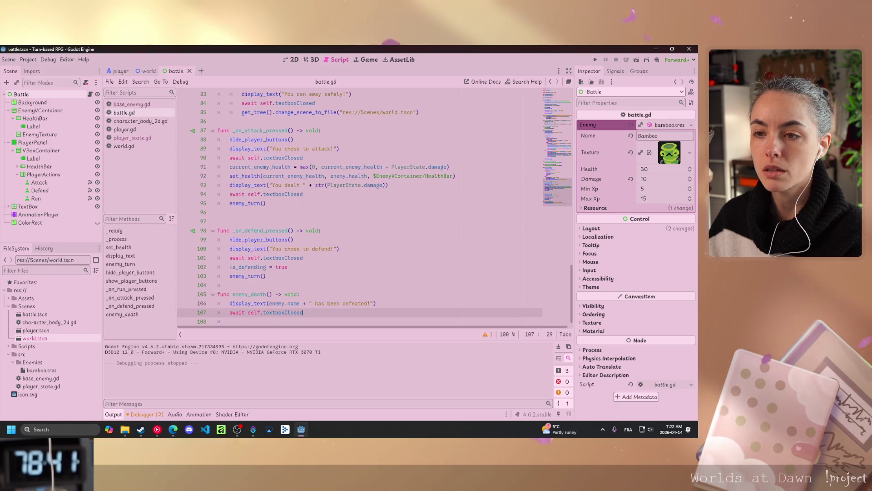
On line 108 of enemy_death, start writing PlayerState.xp = randi_range(enemy.min using autocomplete
key(Return)
text(Play)
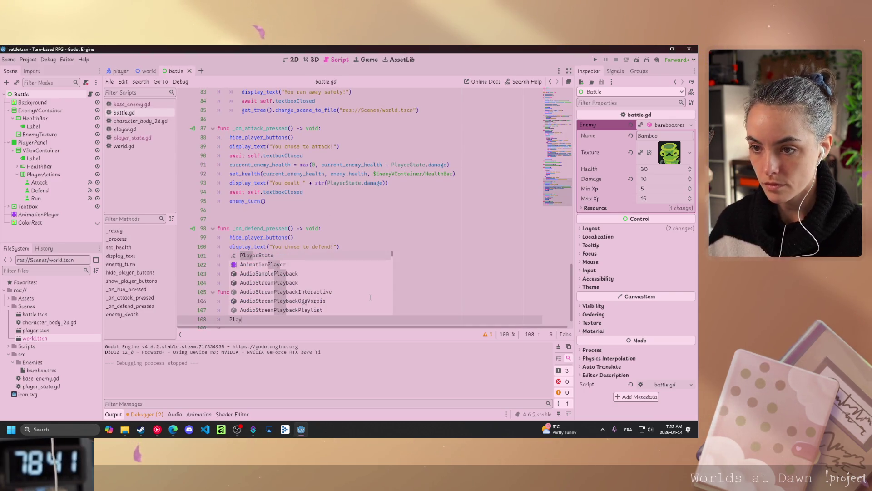
key(Return)
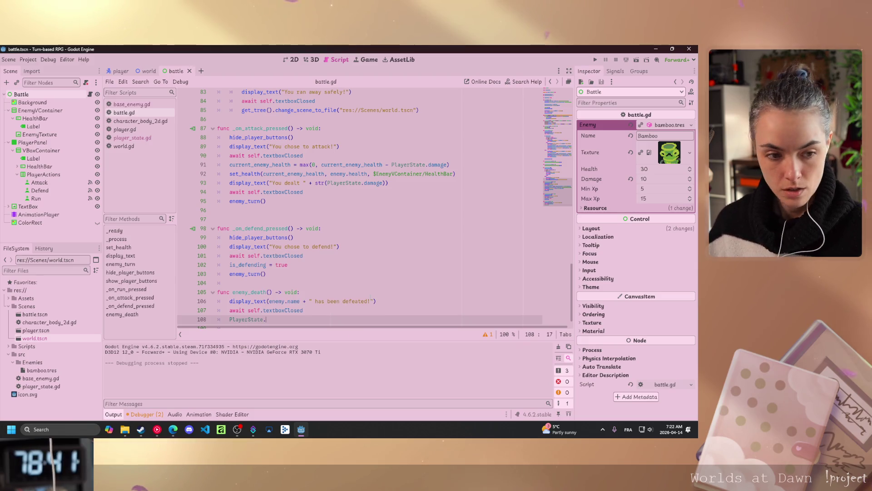
text(xp)
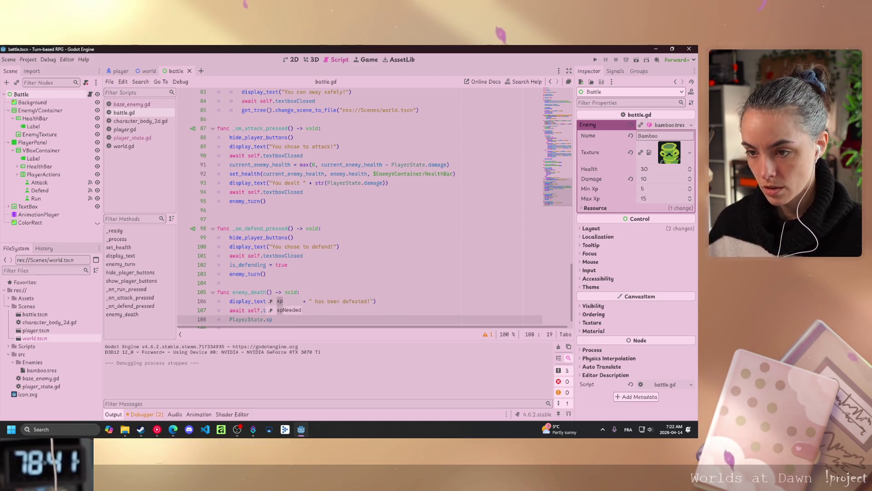
text( = )
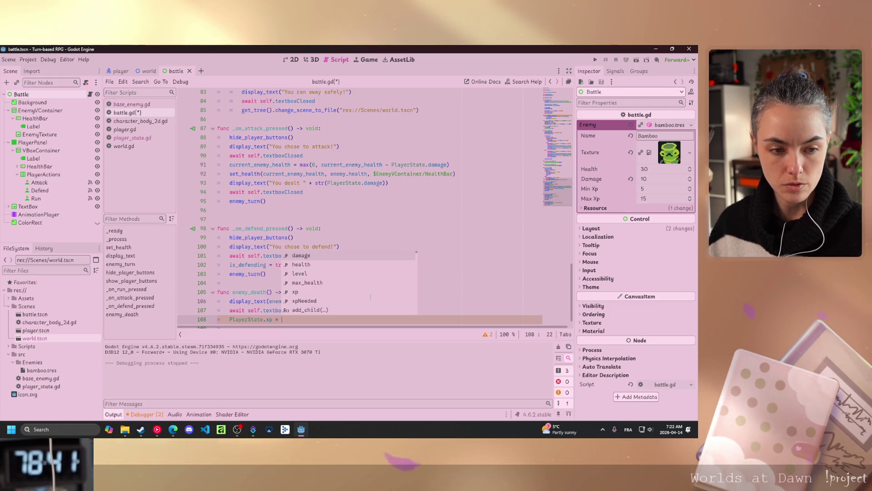
text(randi_range()
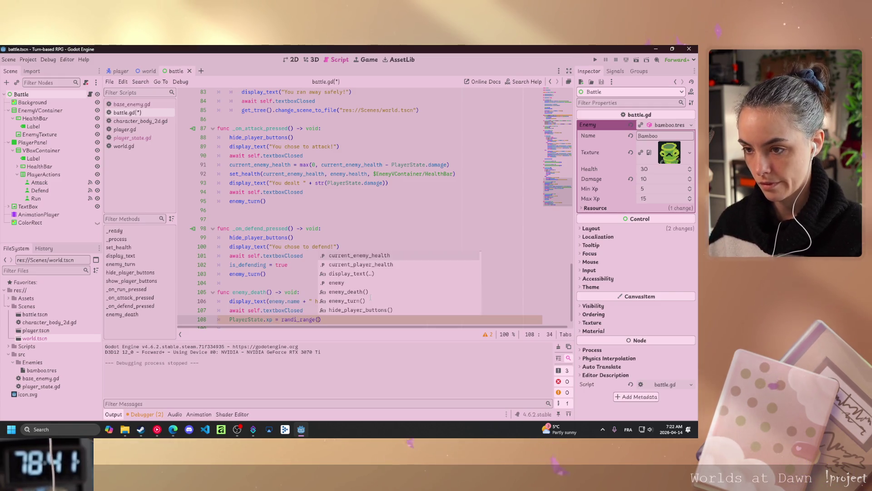
key(Return)
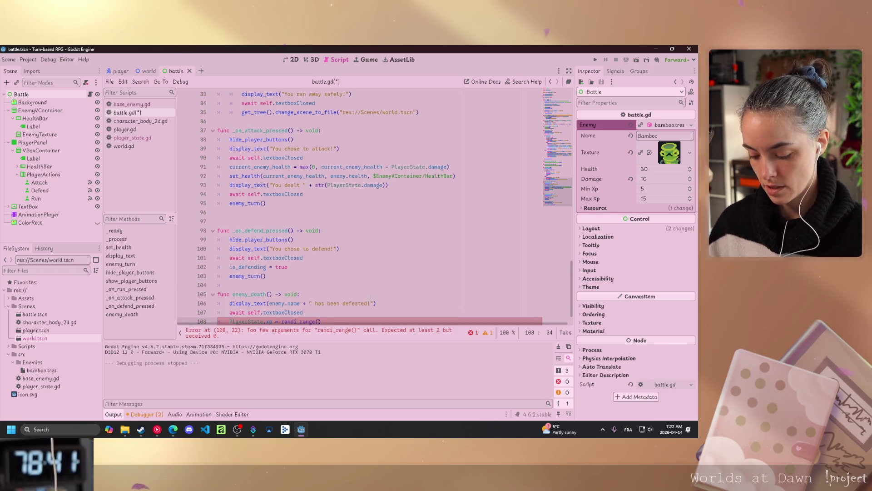
text(enemy.min)
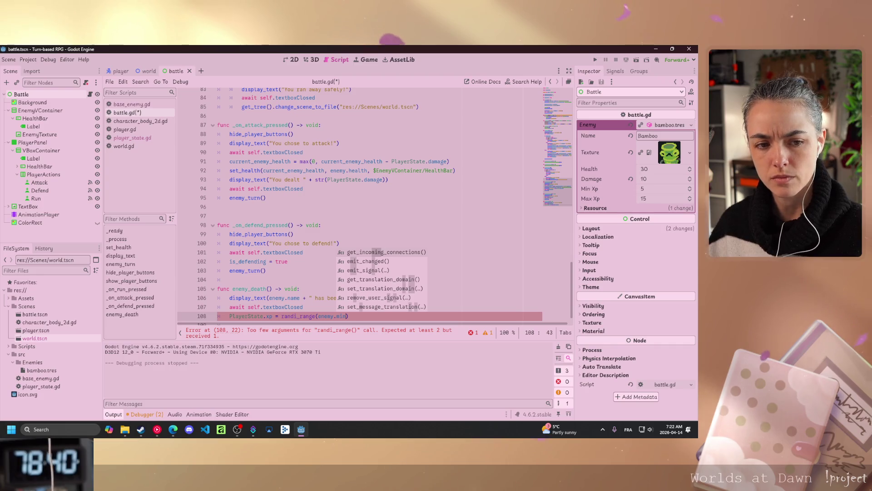
Check base_enemy.gd for the XP field names, then return to battle.gd
key(alt+Tab)
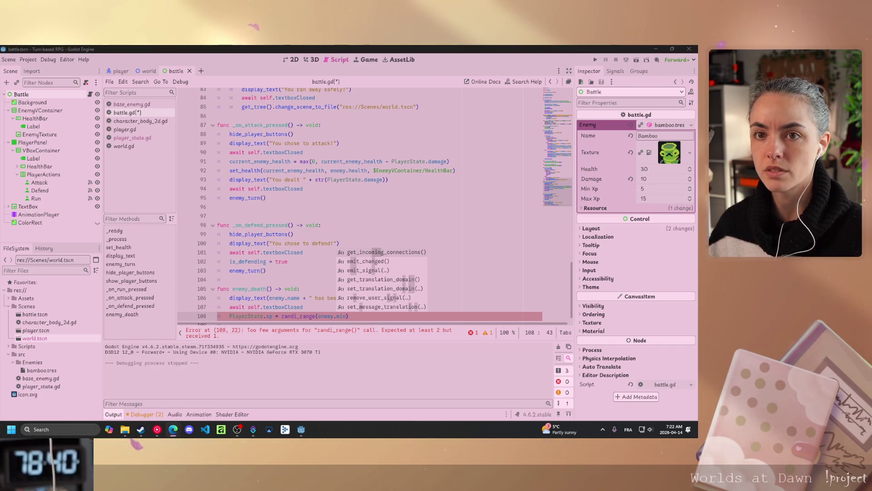
click(132, 104)
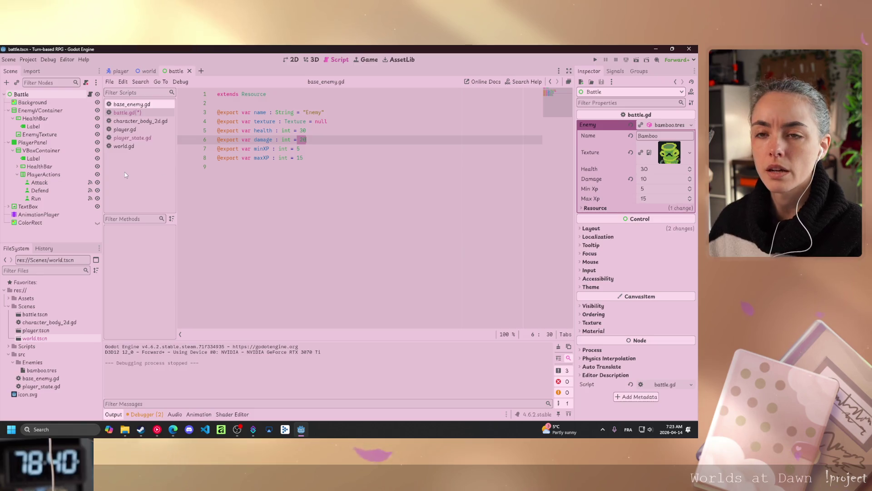
click(128, 112)
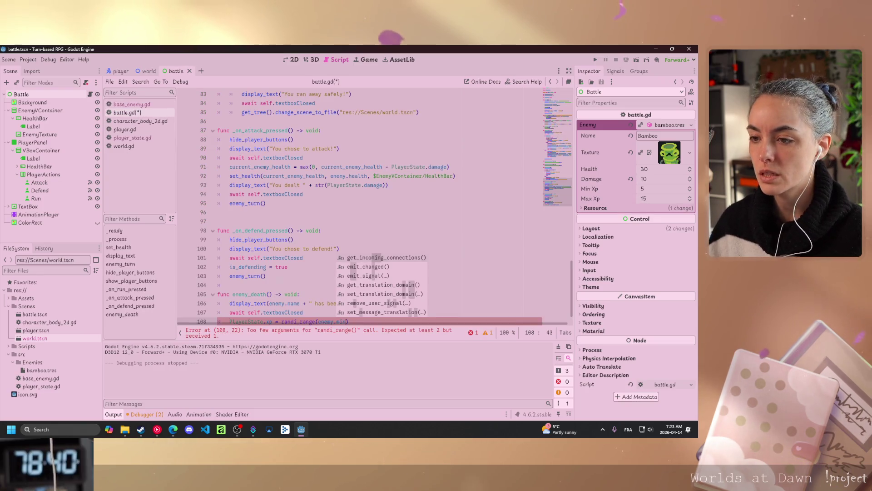
Complete the randi_range arguments on line 108 as enemy.minXP, enemy.maxXP
click(348, 321)
text(XP)
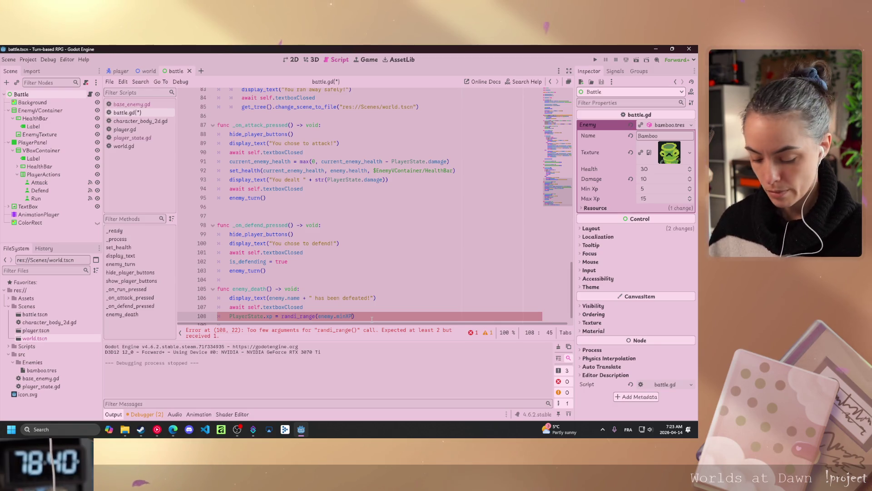
text(, enem)
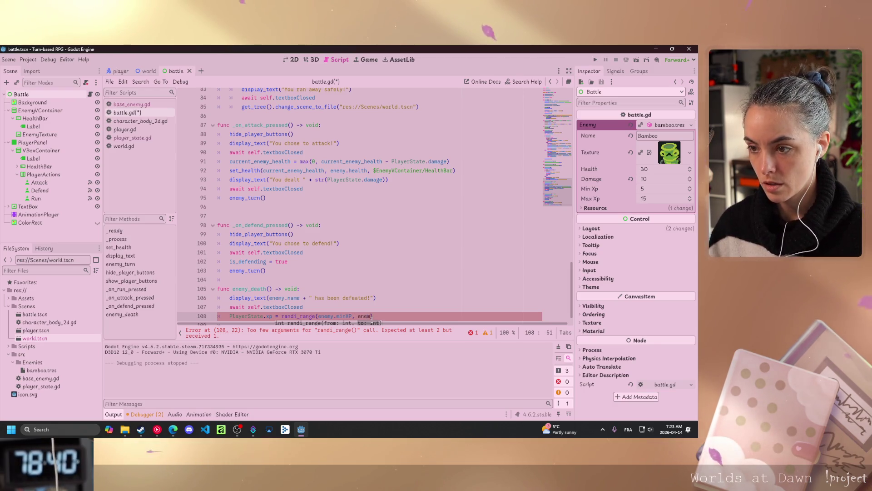
text(y.)
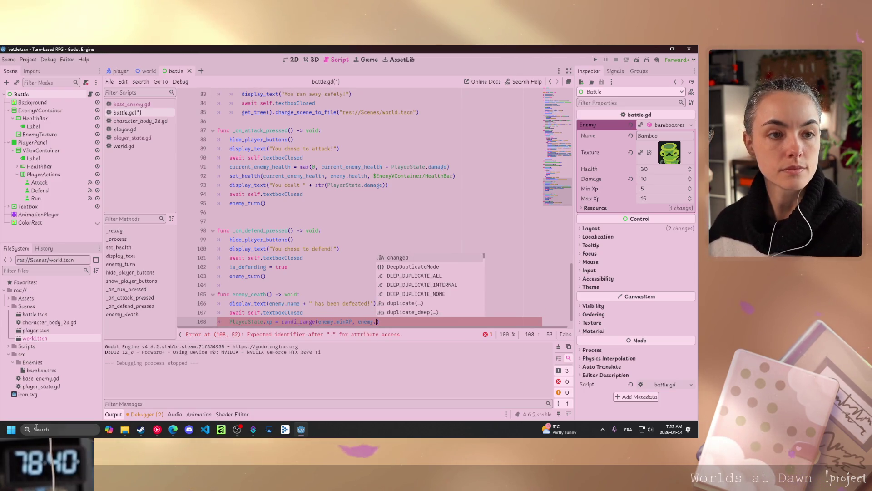
click(172, 429)
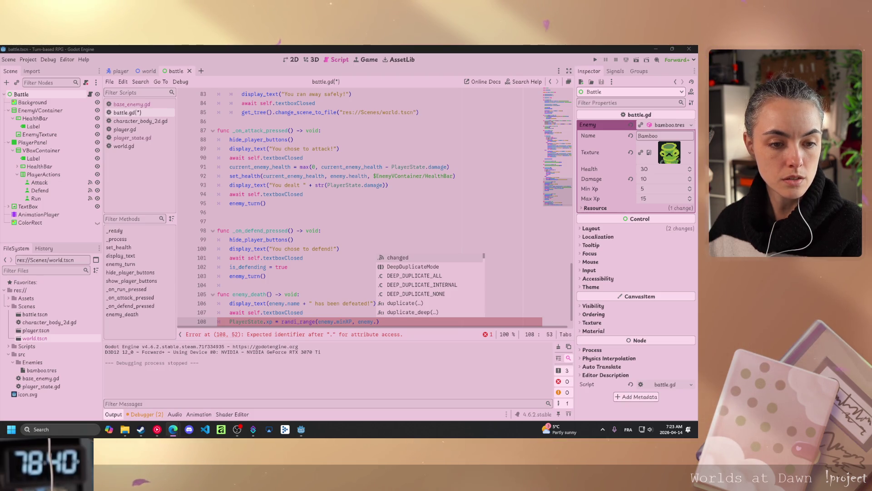
click(377, 319)
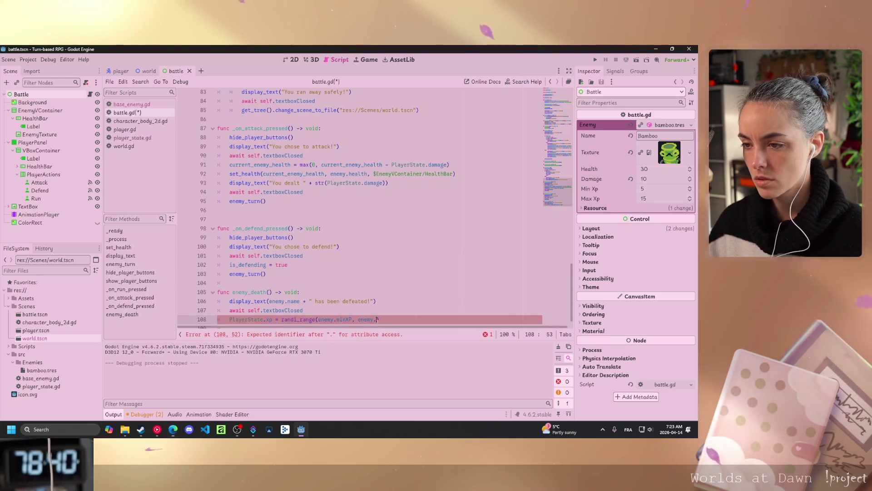
text(maxXP)
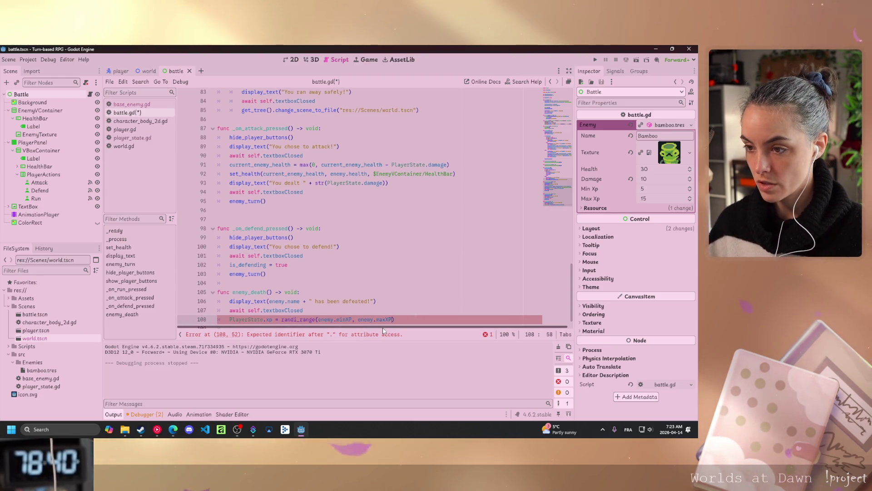
mouse_move(297, 320)
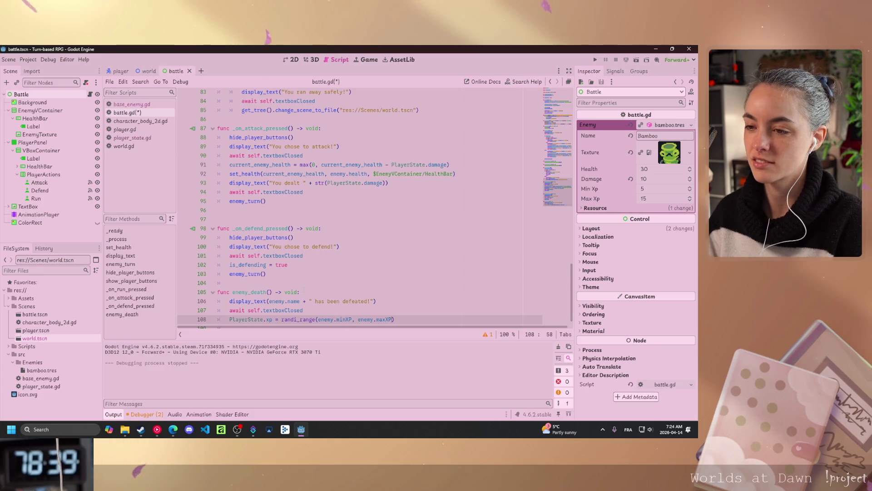
Close the randi_range parenthesis on line 108 and save battle.gd
scroll(304, 318, down, 1)
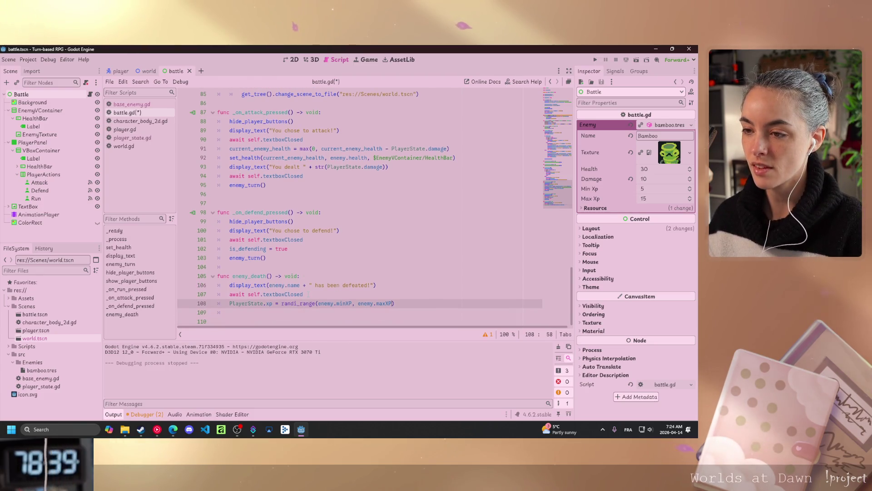
text())
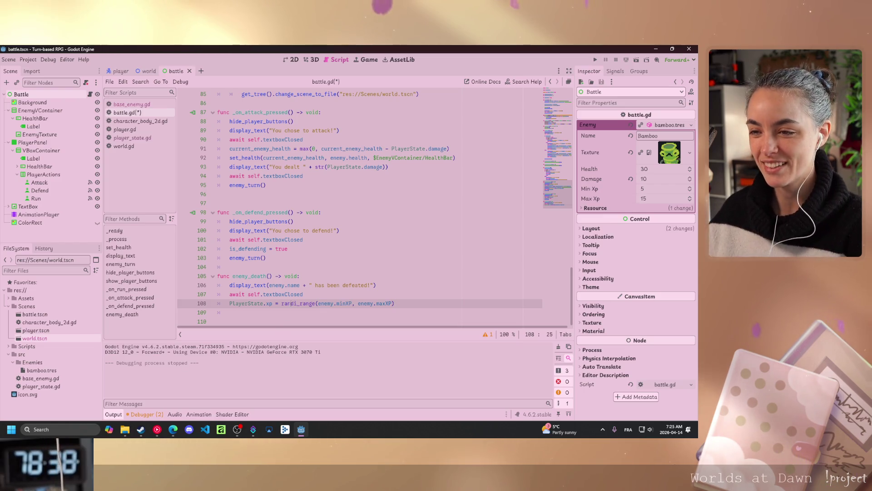
key(ctrl+s)
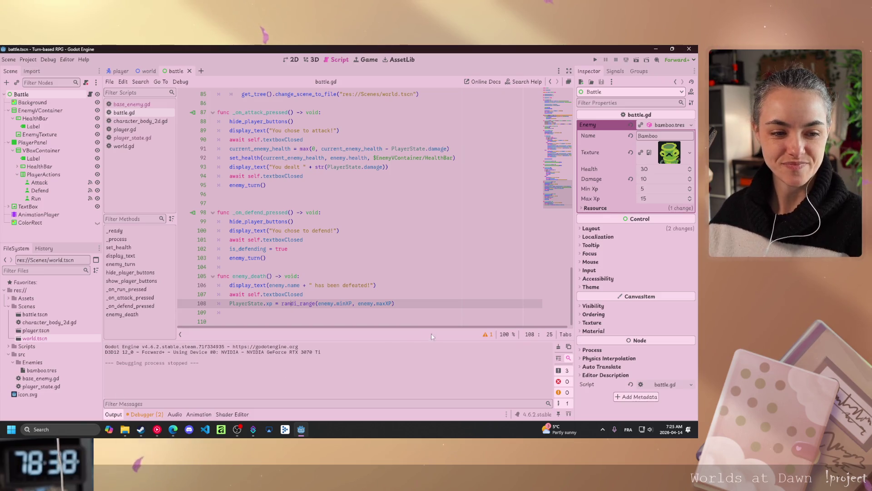
Place the caret on line 109, below the XP reward line
click(396, 303)
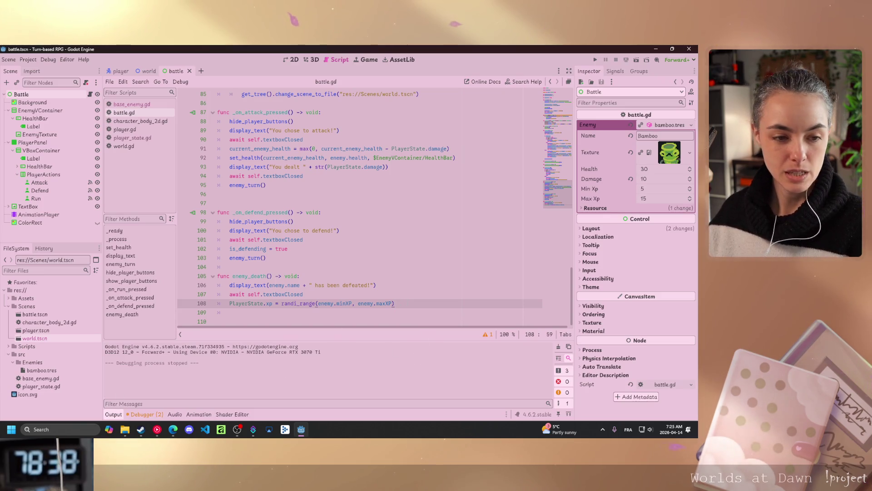
key(alt+Tab)
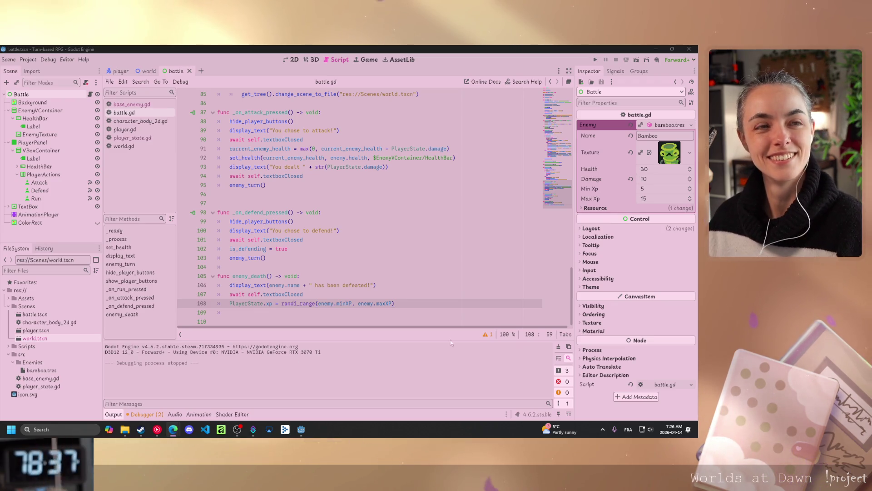
key(Up)
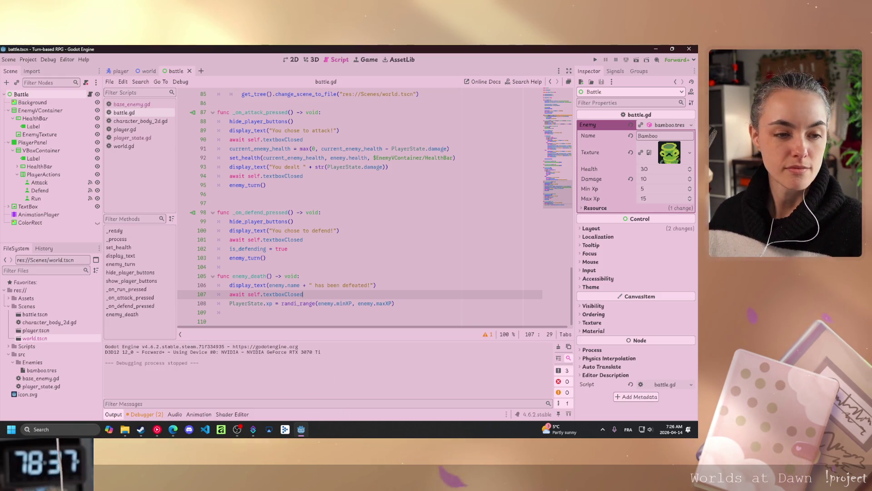
key(alt+Tab)
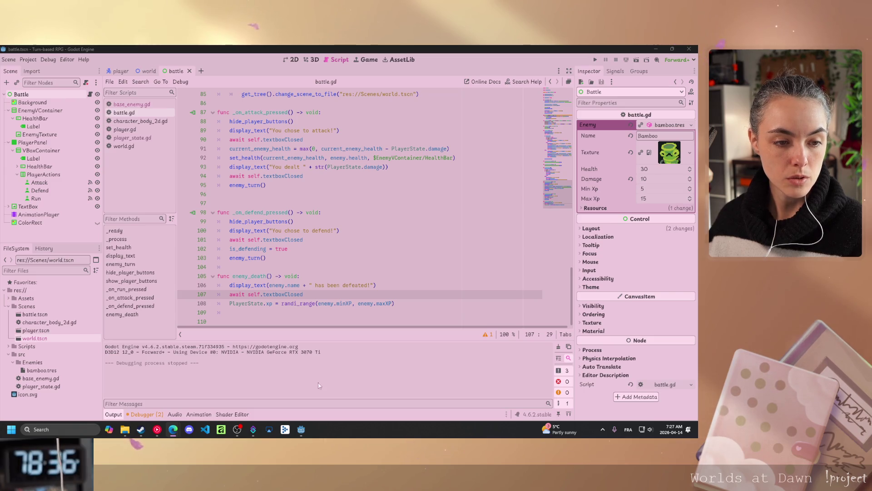
click(236, 312)
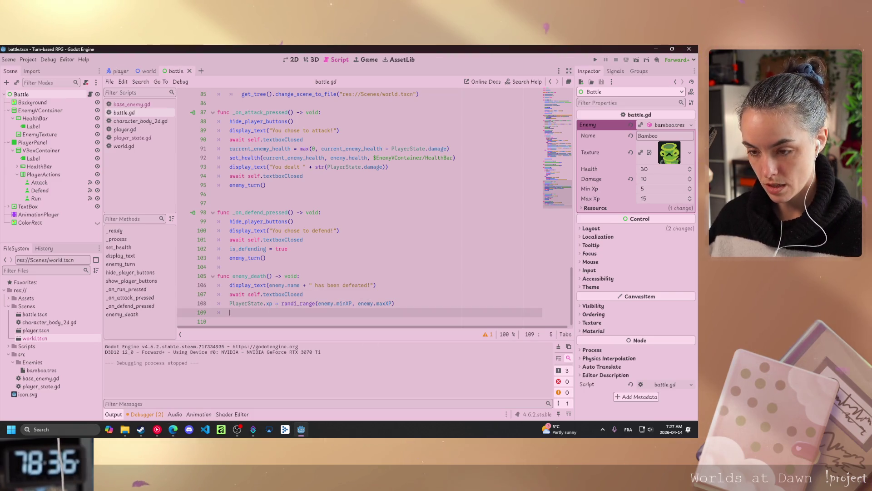
Add the condition 'if PlayerState.xp >= PlayerState.xpNeeded:' in enemy_death
text(if player)
key(Return)
text(.xp )
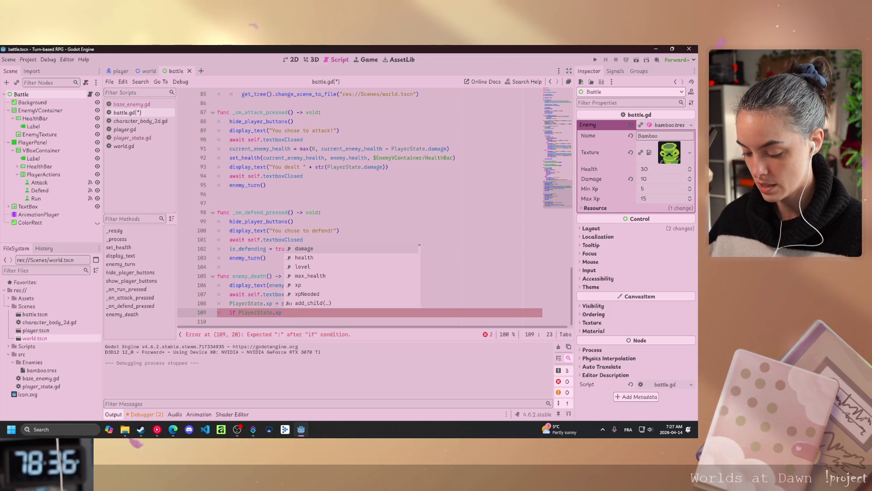
text(>= )
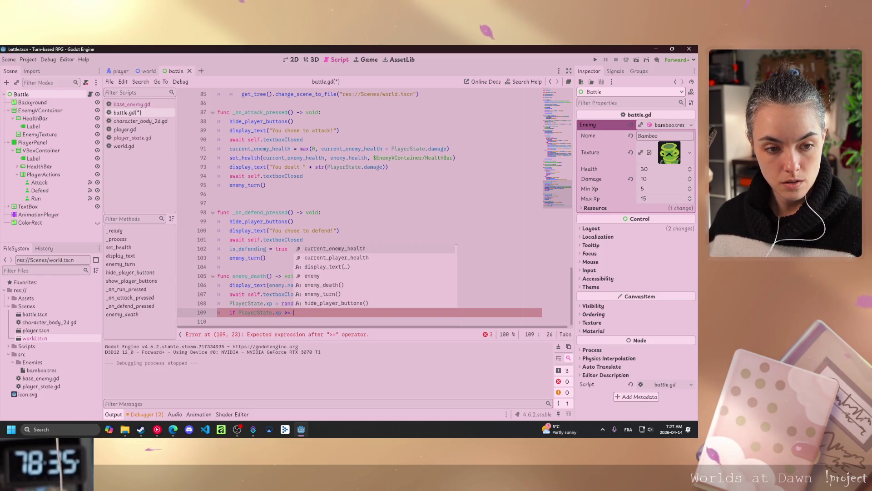
text(P)
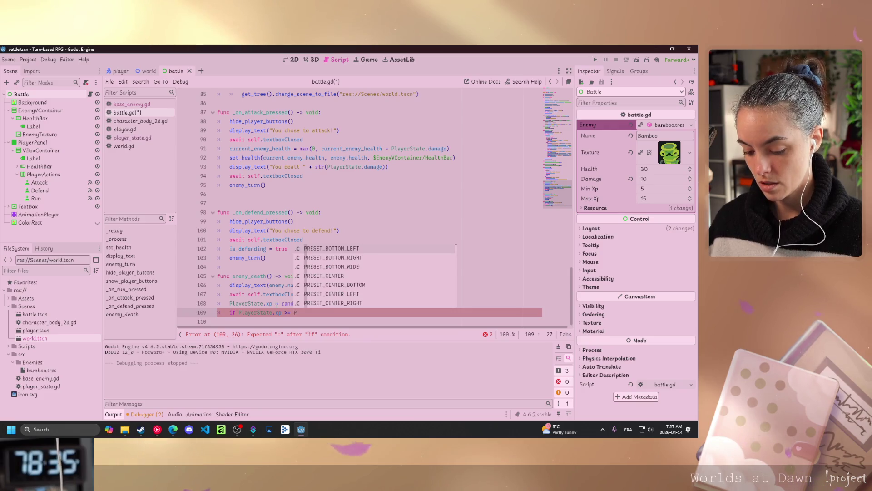
text(lay)
key(Return)
text(.xpNeeded)
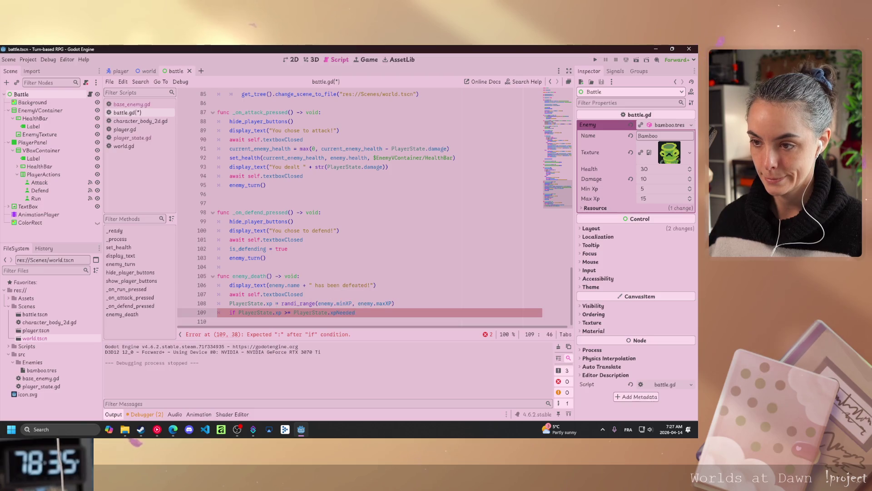
text(:)
key(Return)
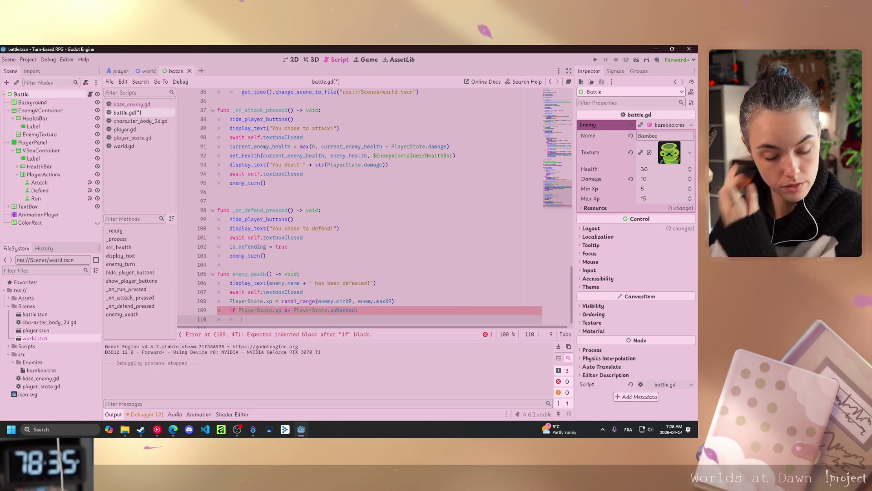
Inside that if block, increase PlayerState.level by 1
text(Player)
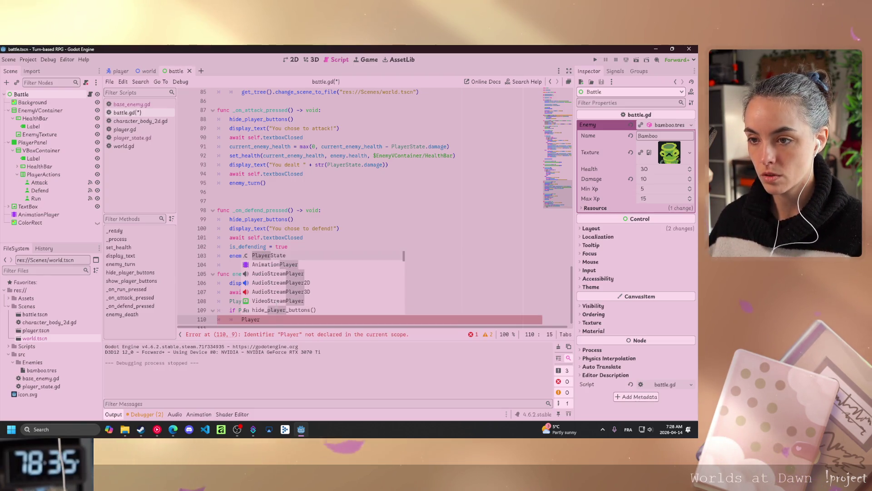
key(Return)
text(evel)
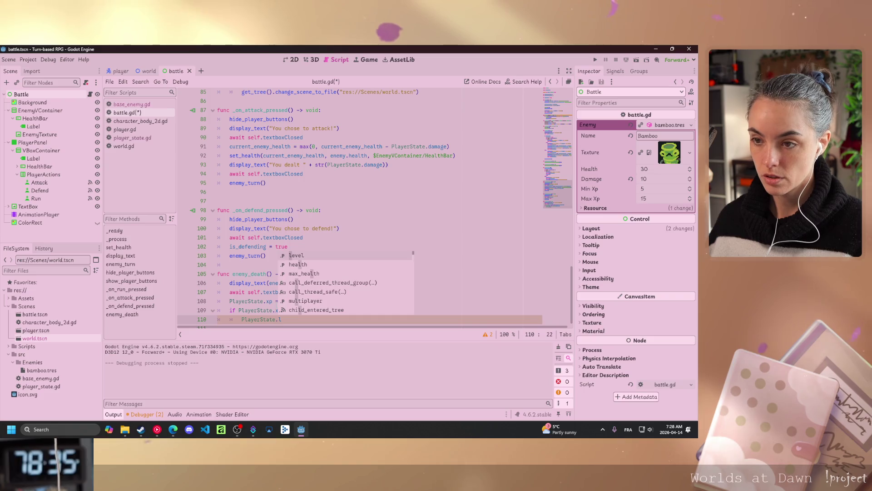
text( +=)
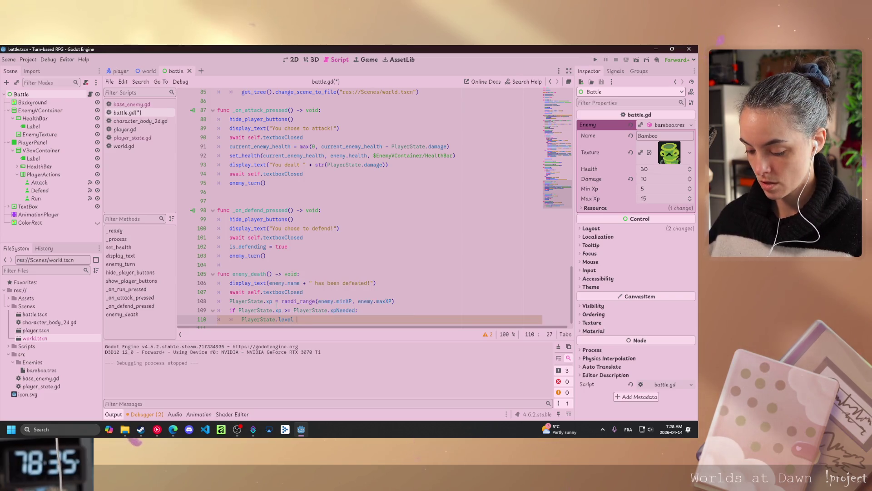
text( 1)
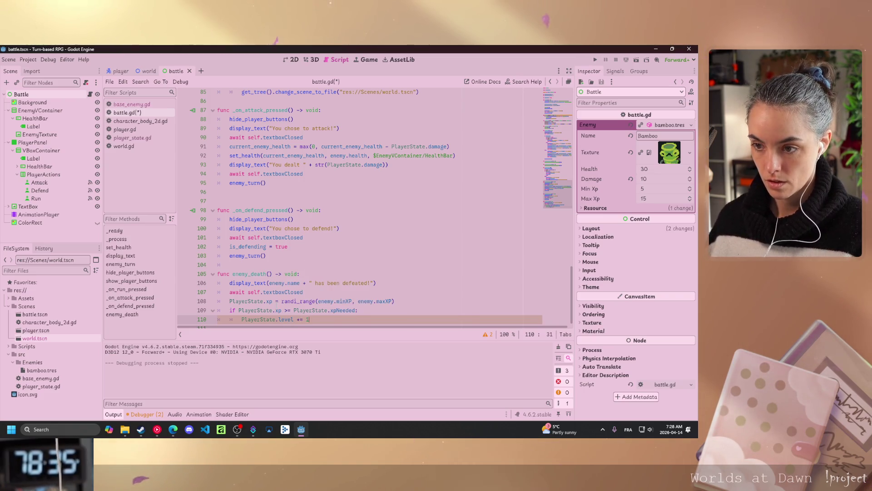
key(Return)
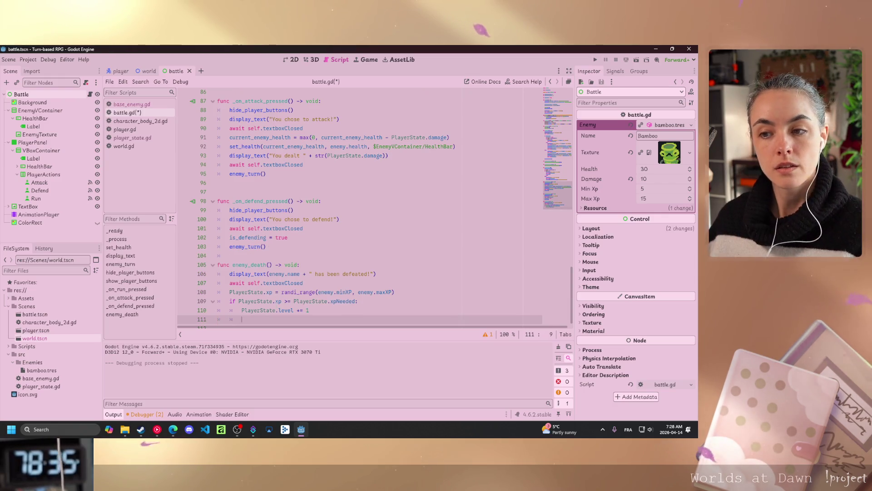
key(alt+Tab)
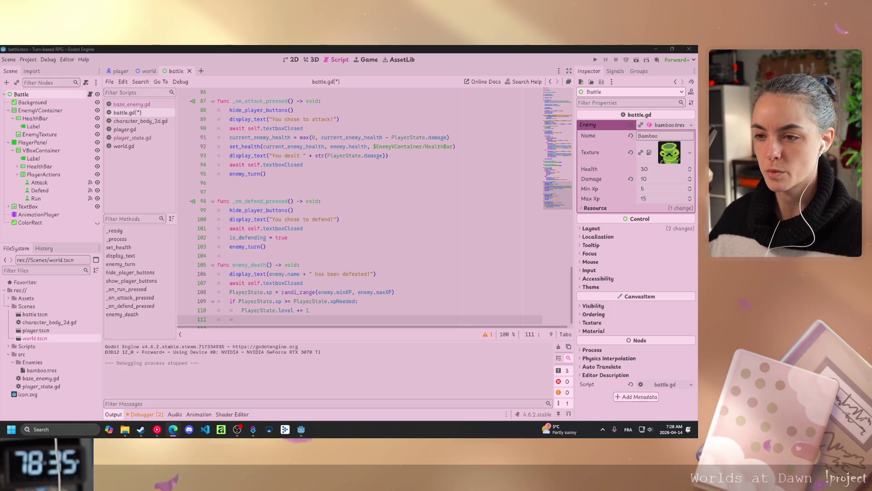
Inside the level-up block, add PlayerState.xp = PlayerState.xp - PlayerState.xpNeeded
click(280, 320)
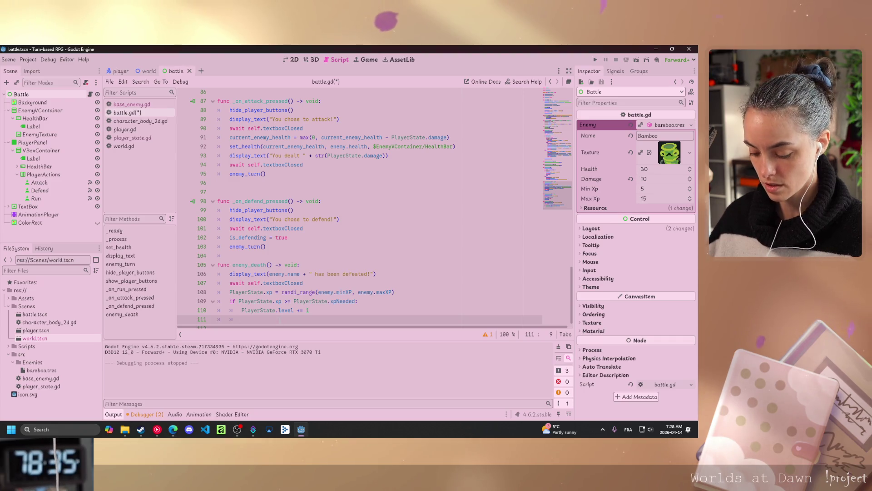
text(PlayerStat)
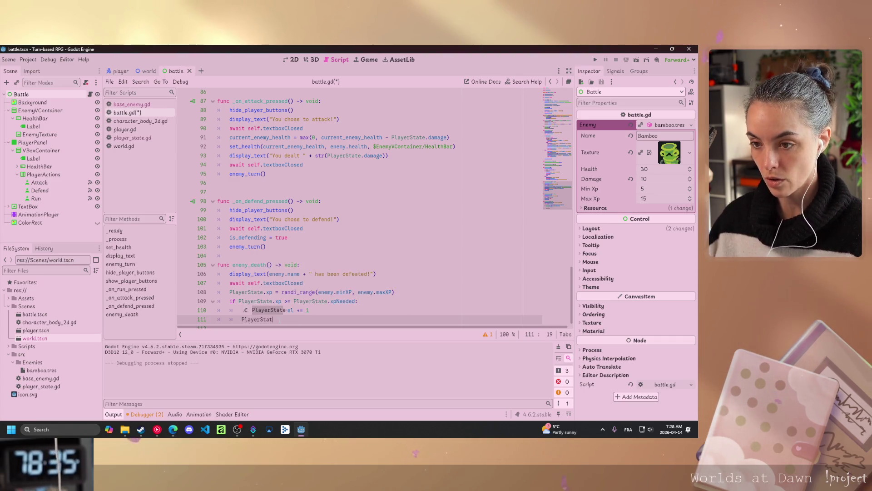
text(e.)
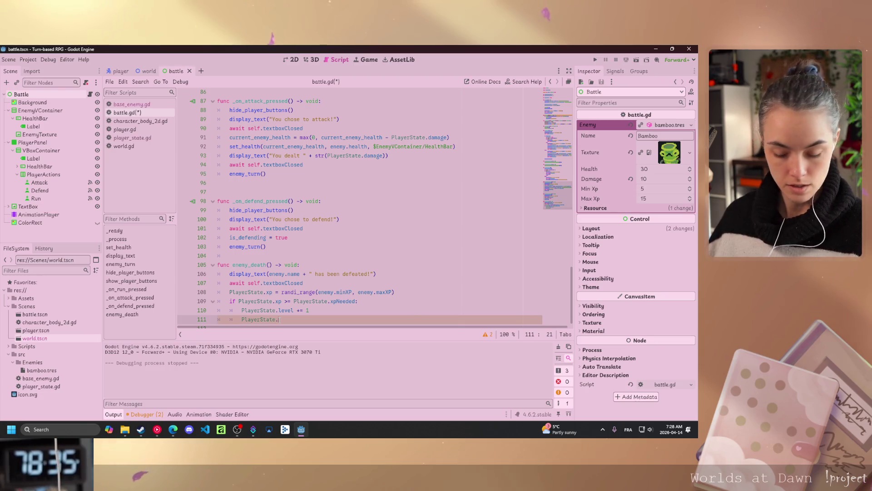
text(xp = PlayerState)
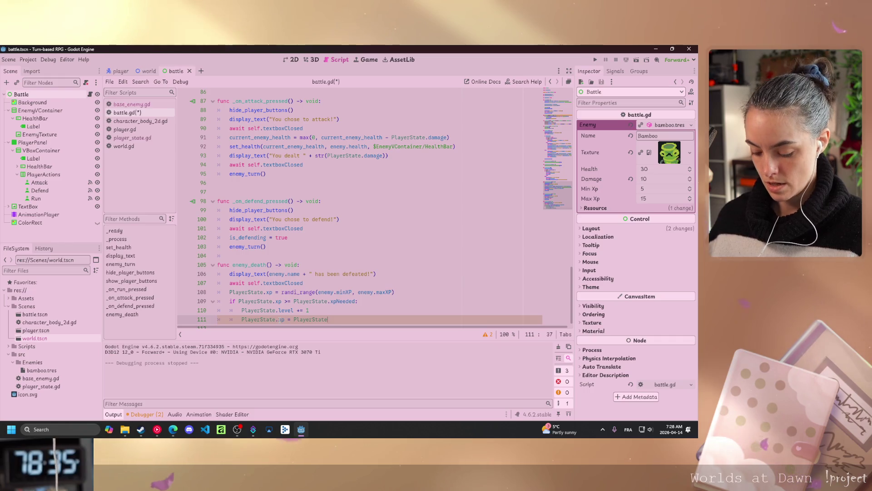
text(.xp - )
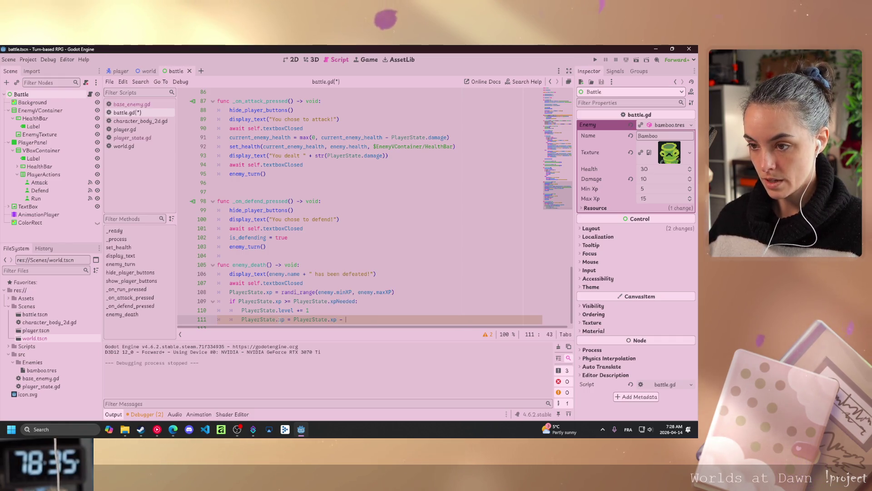
text(Player)
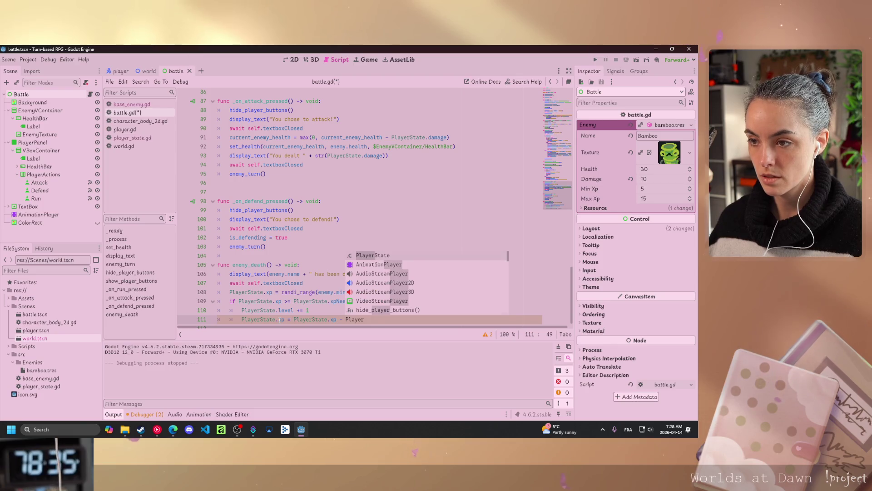
key(Return)
text(xpNeeded)
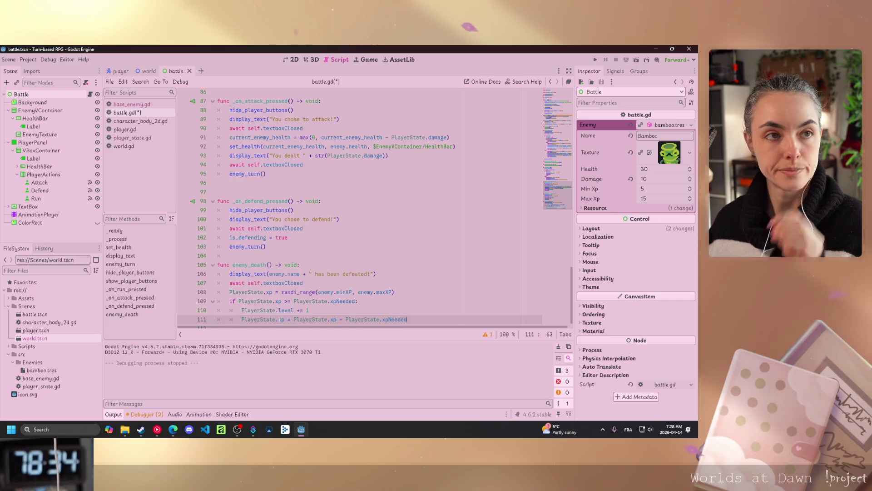
key(alt+Tab)
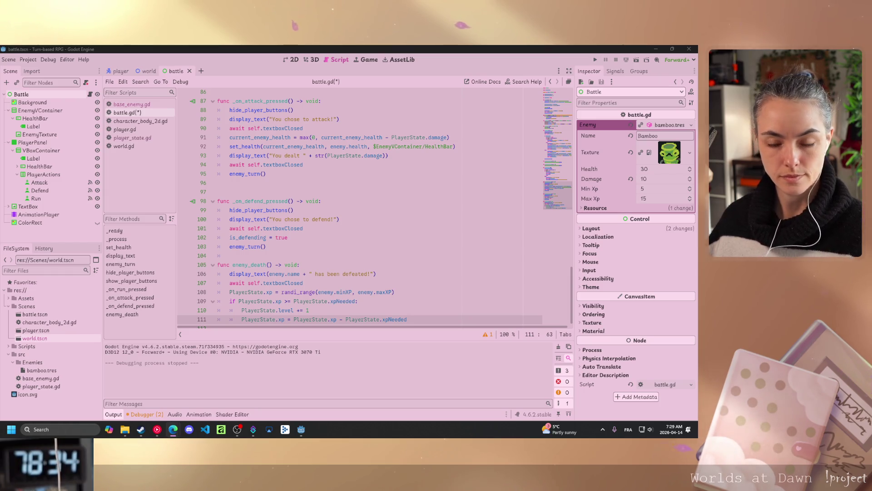
scroll(364, 205, down, 1)
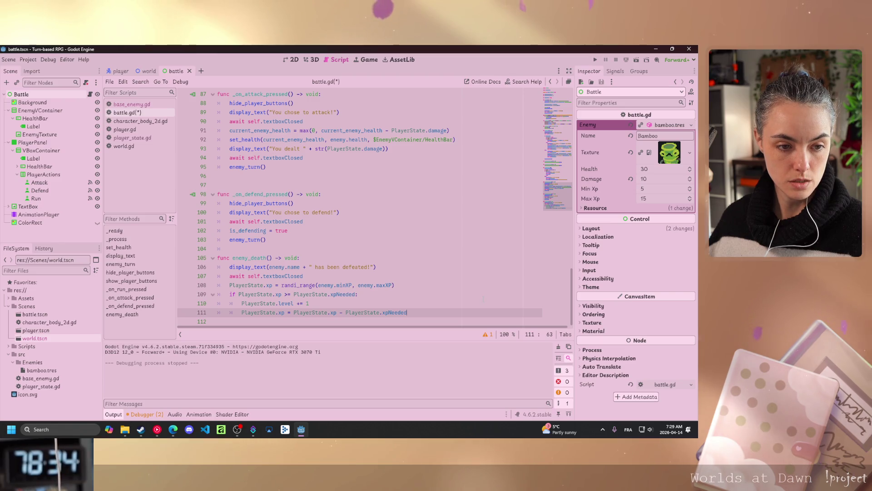
Outside the if block, set PlayerState.health = current_player_health
key(Return)
key(BackSpace)
text(Player)
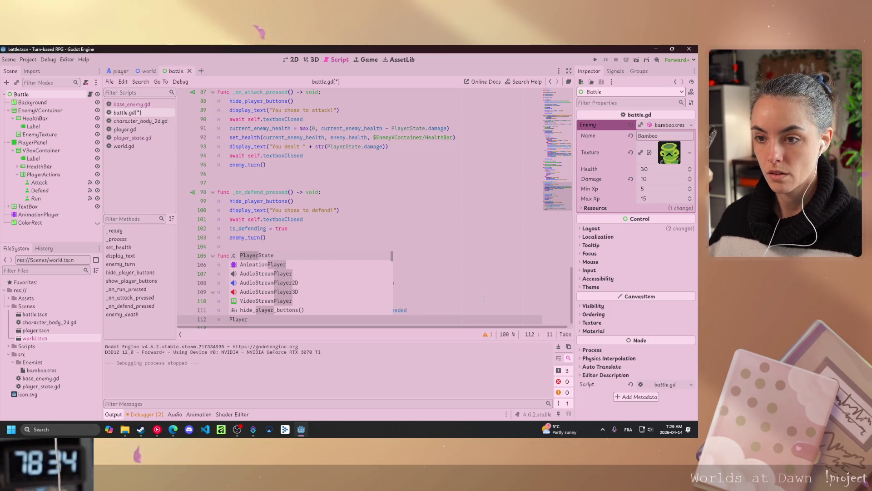
key(Return)
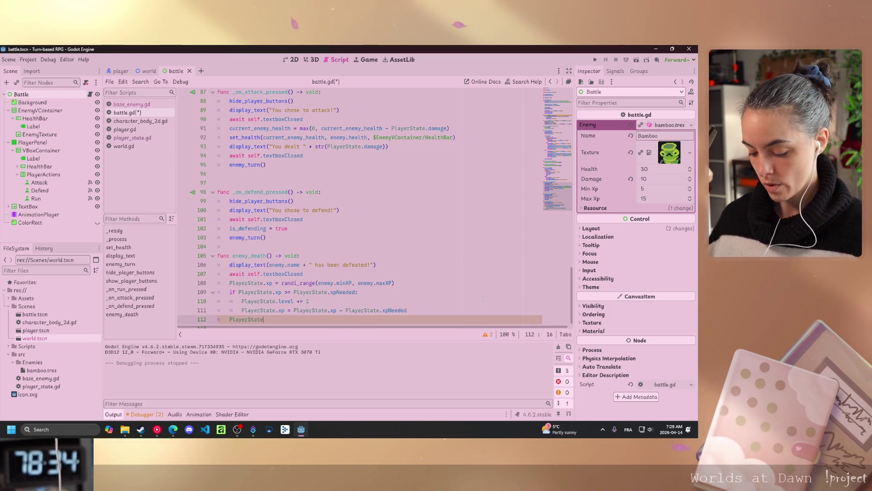
text(.health = )
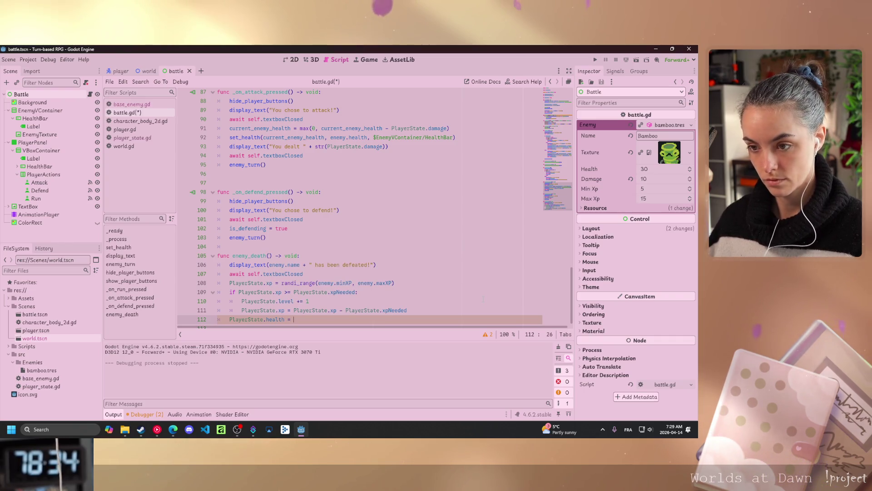
text(c)
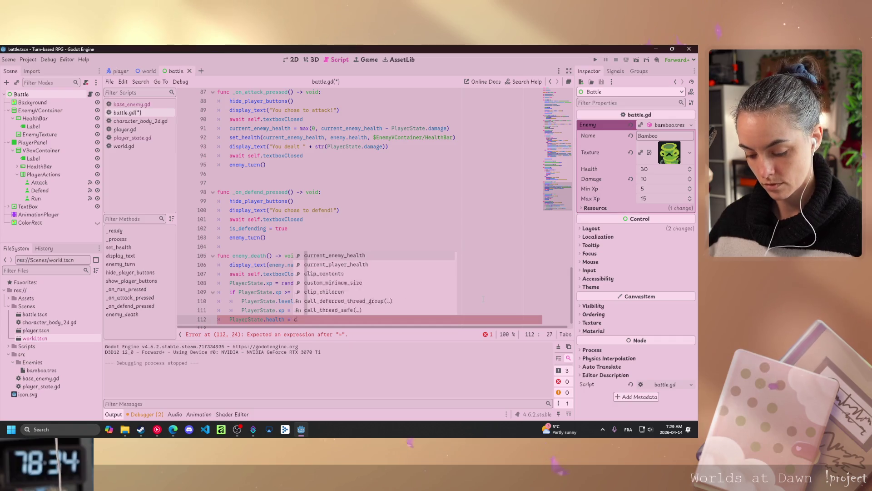
text(urren)
key(Down)
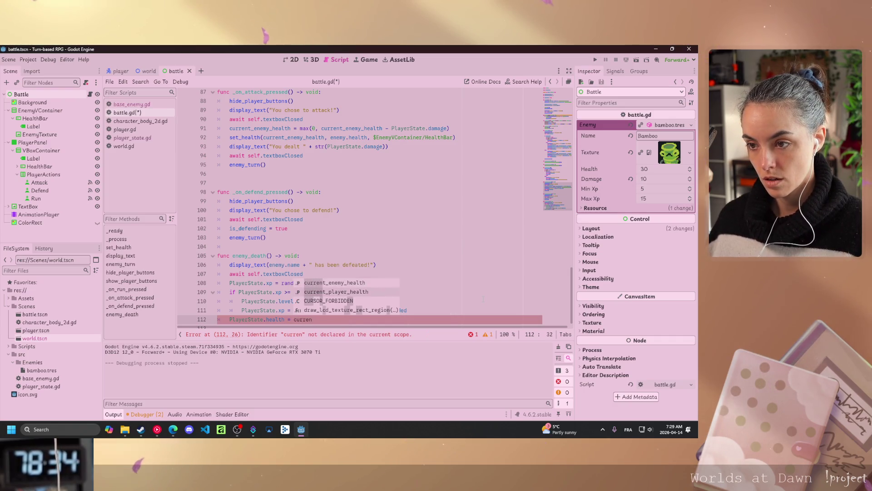
key(Return)
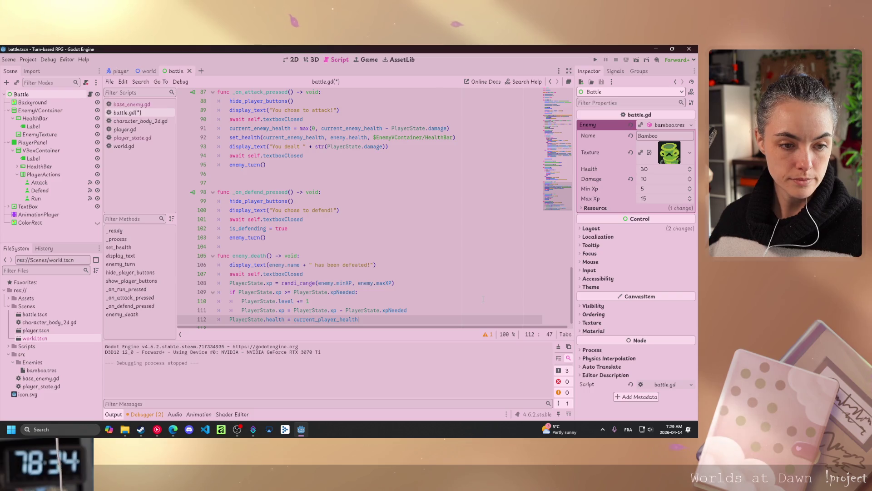
key(Return)
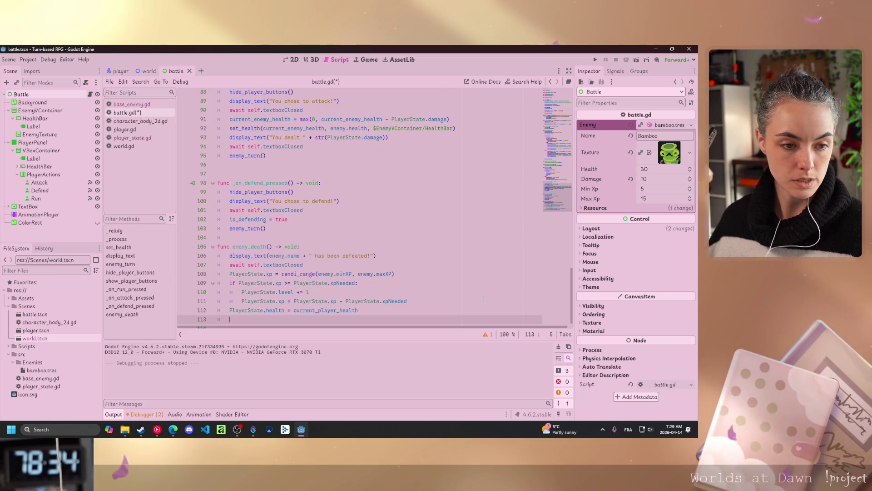
Add get_tree().change_scene_to_file("res://Scenes/world.tscn") on line 113 and save battle.gd
text(get_tr)
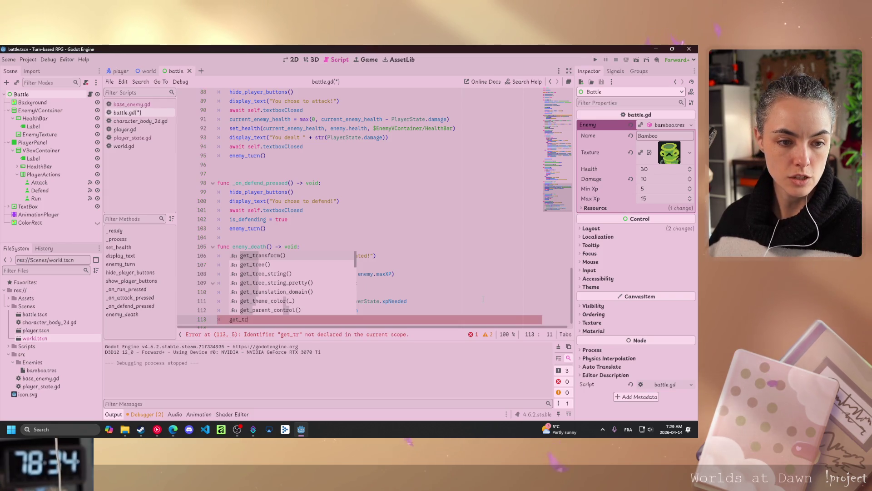
key(Down)
key(Return)
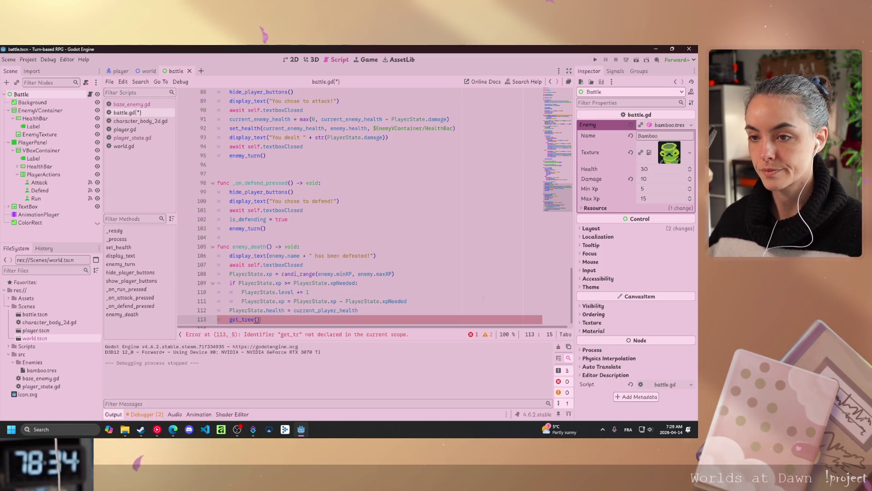
text(.chna)
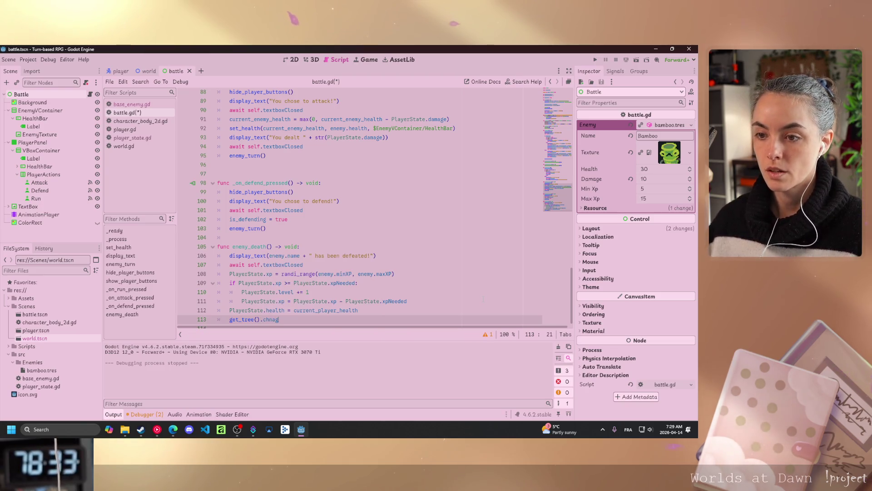
key(BackSpace)
key(BackSpace)
text(ang)
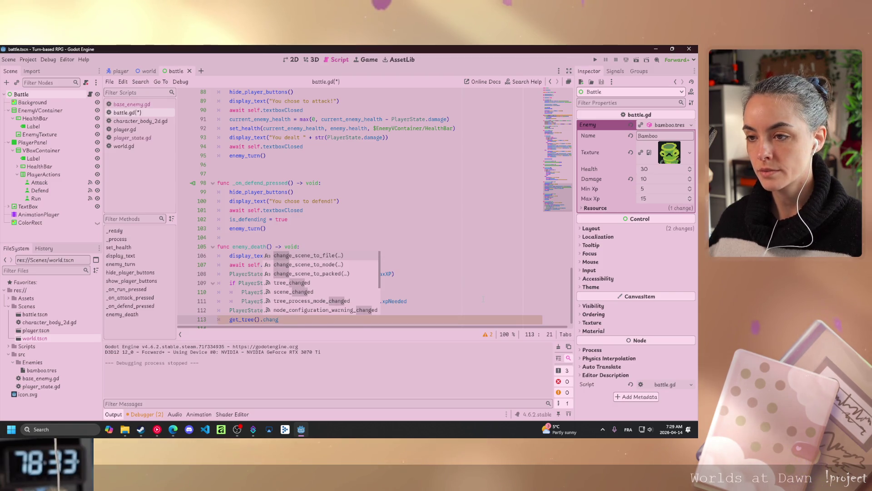
key(Return)
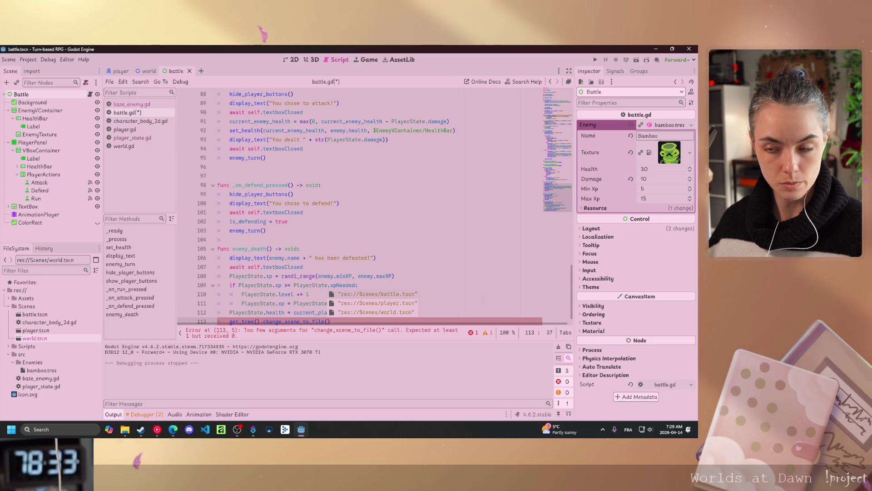
click(377, 312)
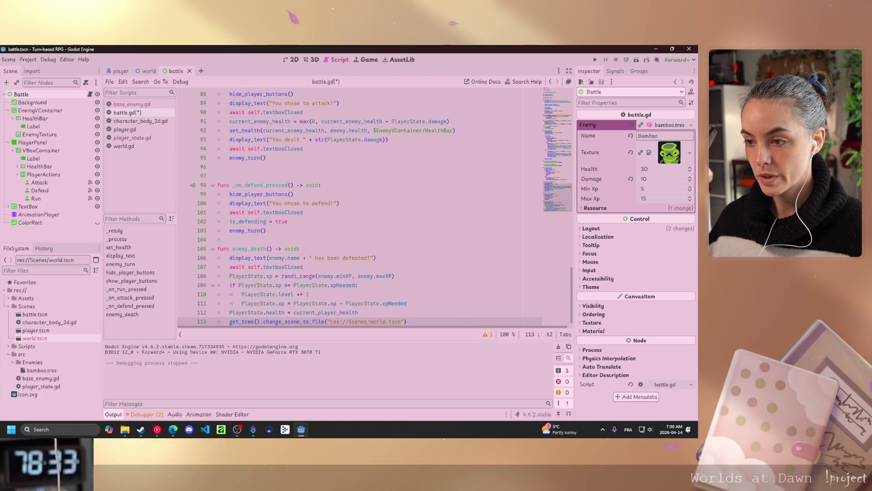
key(ctrl+s)
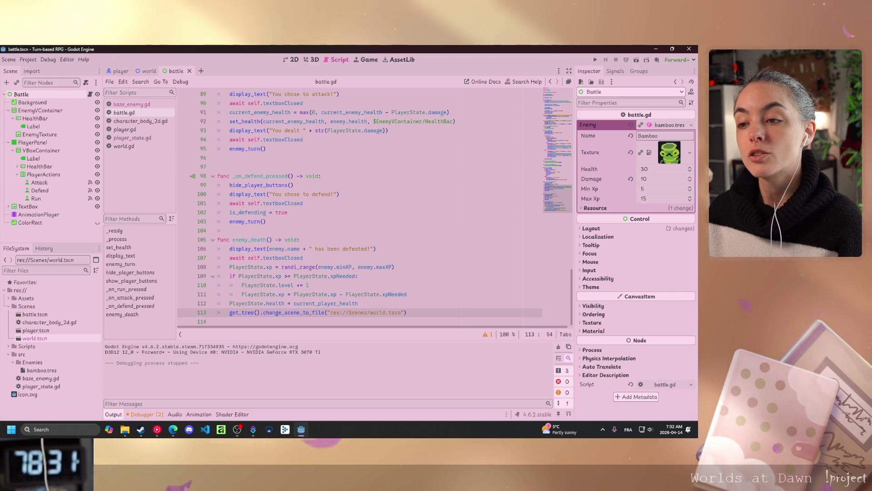
Place the caret at the end of line 112 in battle.gd
click(359, 304)
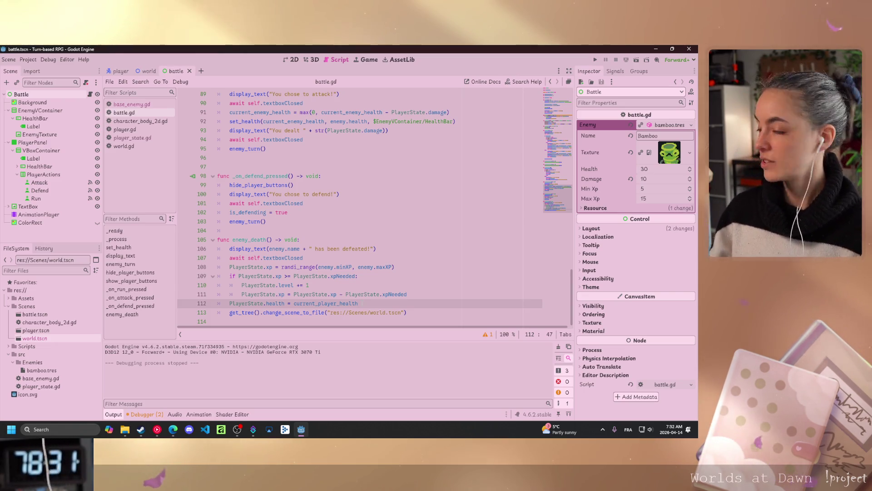
mouse_move(354, 303)
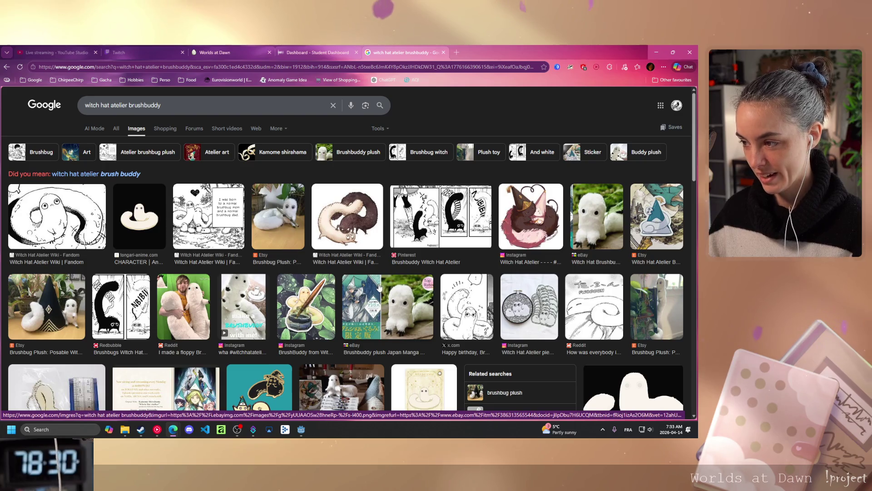
Change the Google Images search from 'witch hat atelier brushbuddy' to 'witch hat atelier'
scroll(395, 328, down, 2)
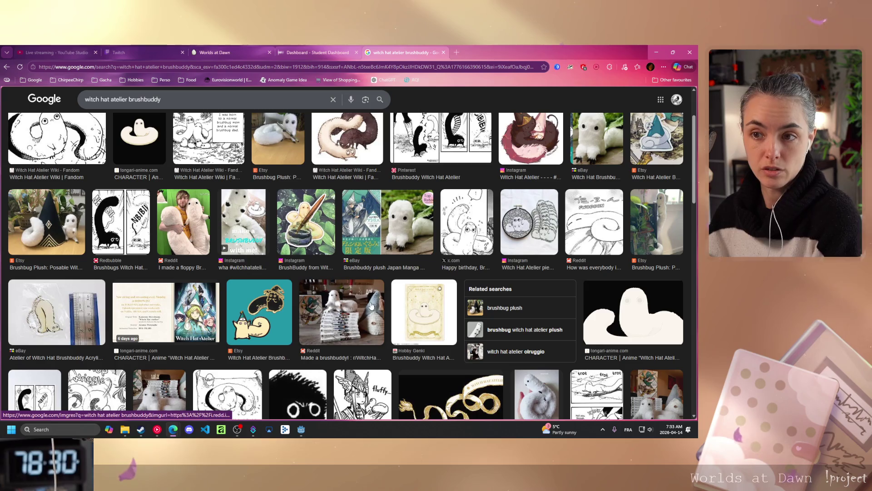
scroll(301, 324, down, 2)
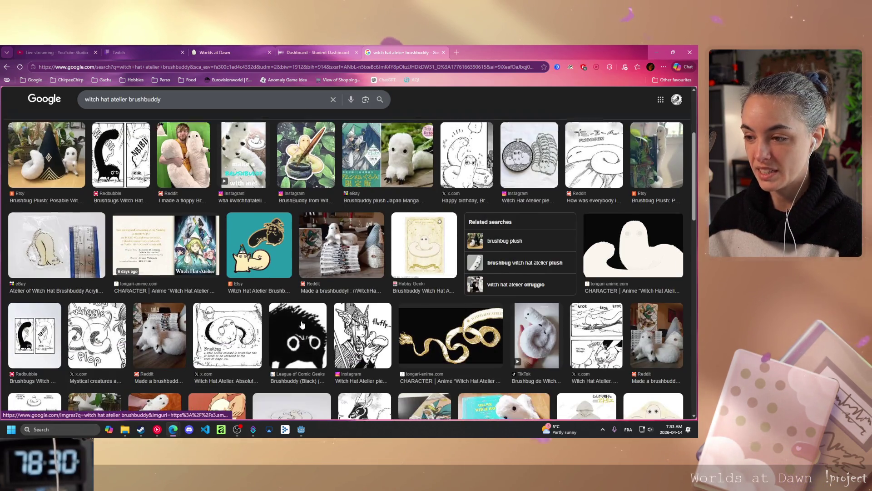
scroll(302, 324, up, 4)
drag(129, 105, 193, 111)
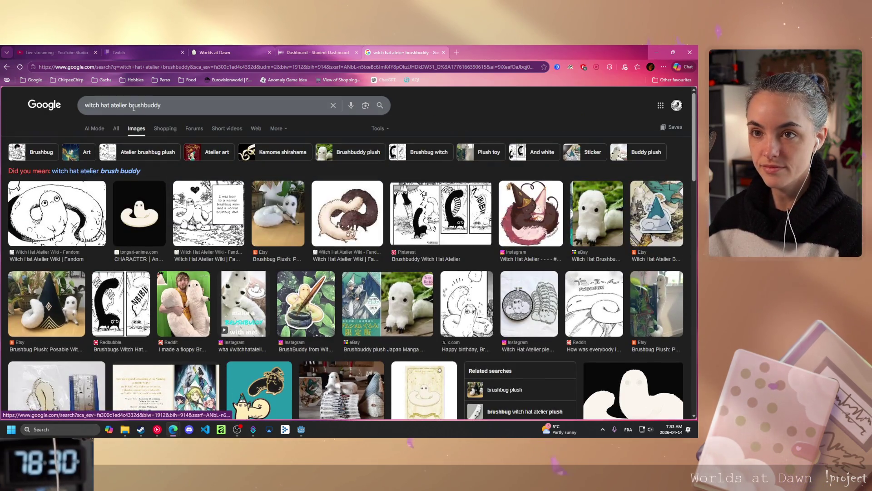
key(BackSpace)
key(Return)
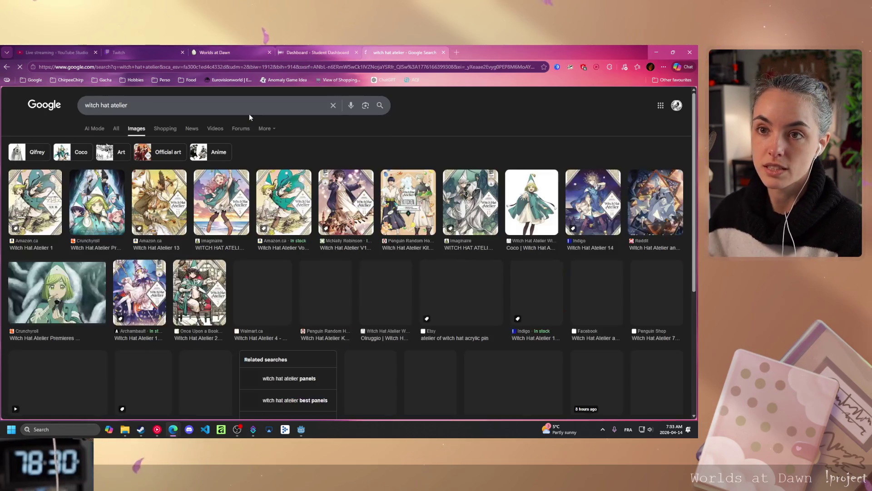
Preview the Witch Hat Atelier 1 cover, the Reddit character visual, and the Coco wiki image
click(35, 202)
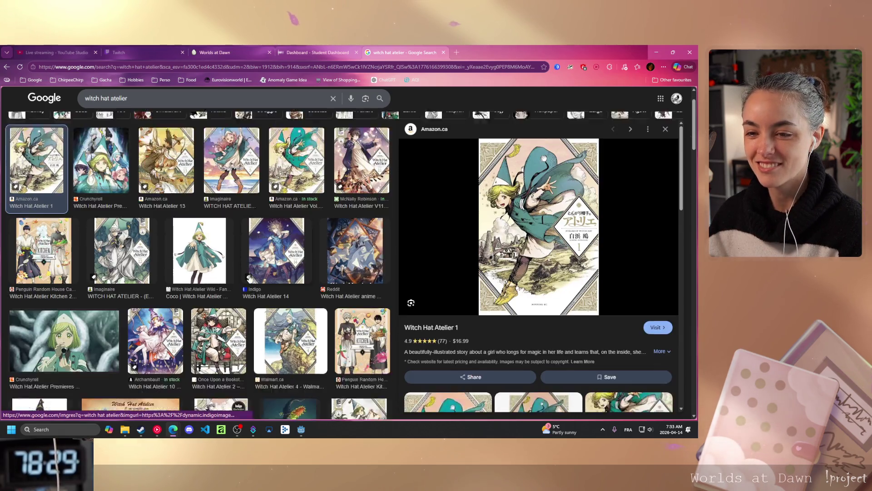
scroll(251, 264, down, 4)
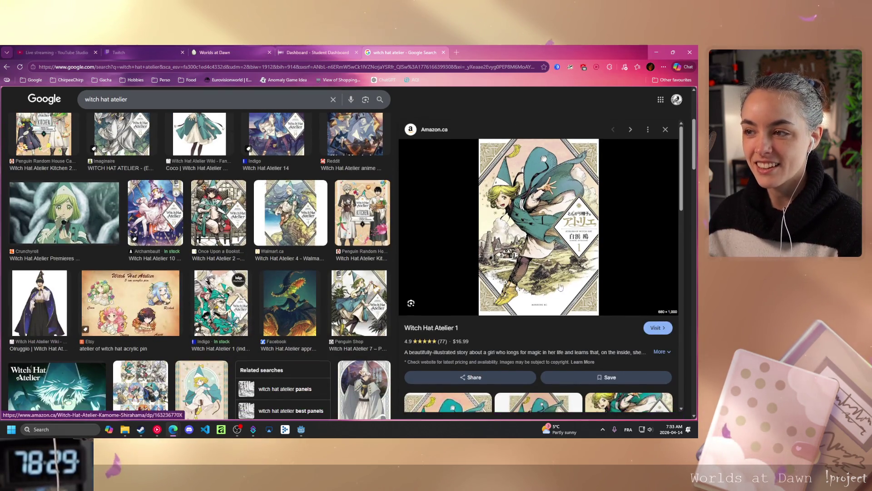
click(364, 387)
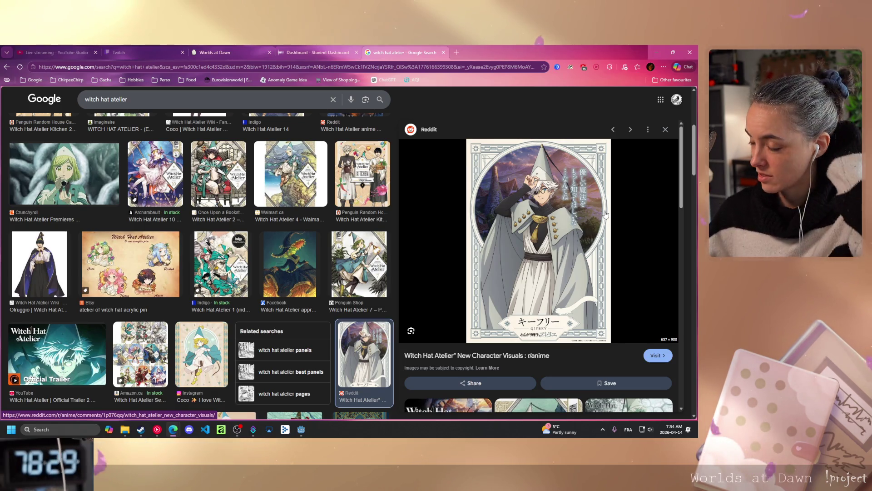
scroll(203, 290, up, 5)
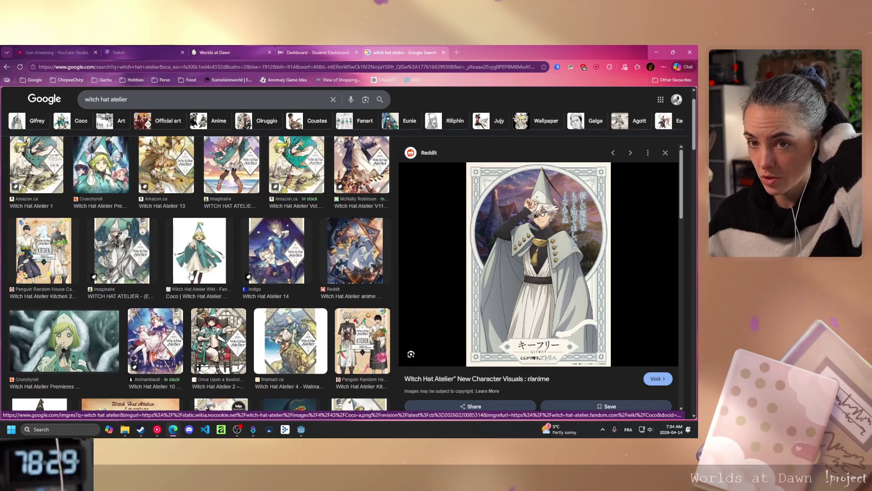
click(202, 290)
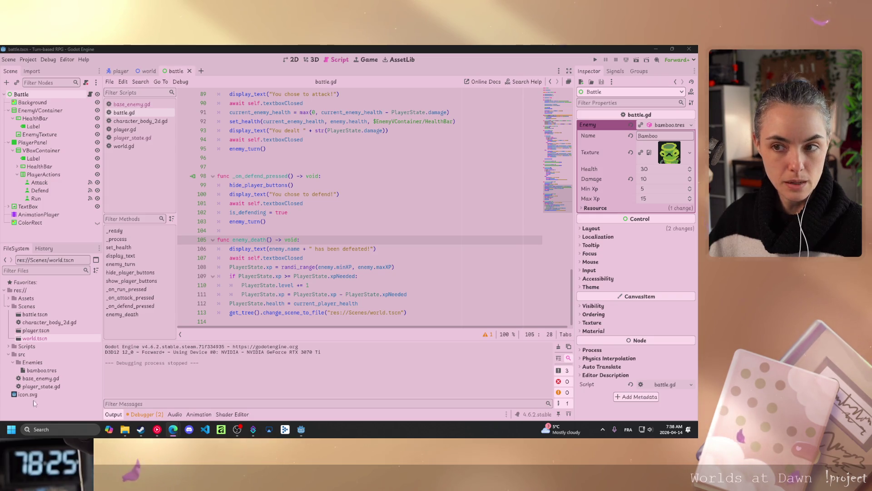
Insert a new line just above the enemy_turn() call in _on_attack_pressed
scroll(359, 204, up, 4)
click(288, 258)
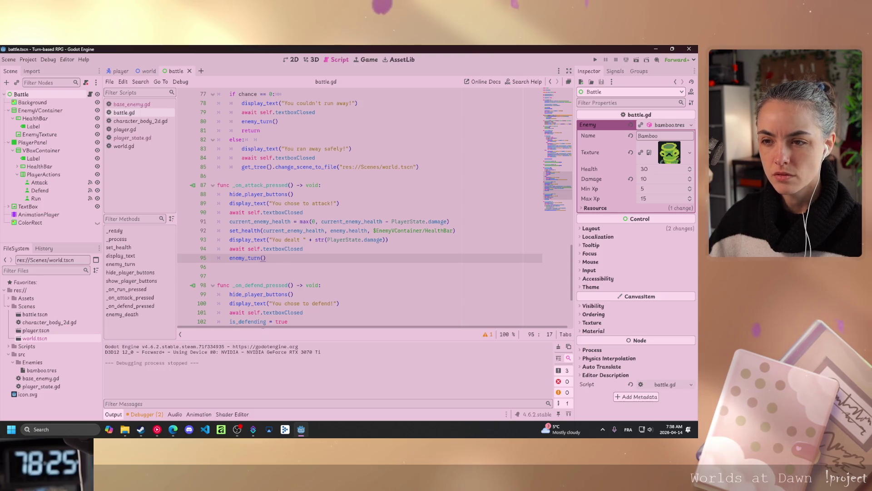
key(ctrl+shift+Return)
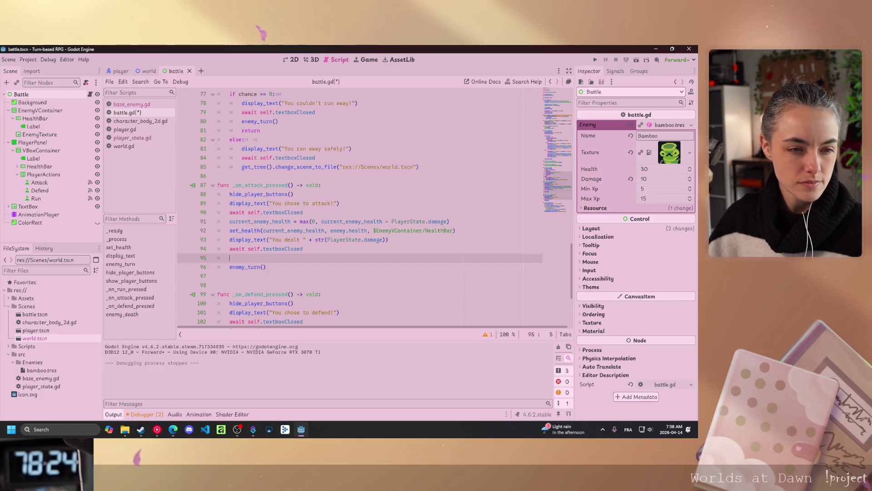
On the new line, add the condition 'if current_enemy_health > 0:' before enemy_turn()
key(alt+Tab)
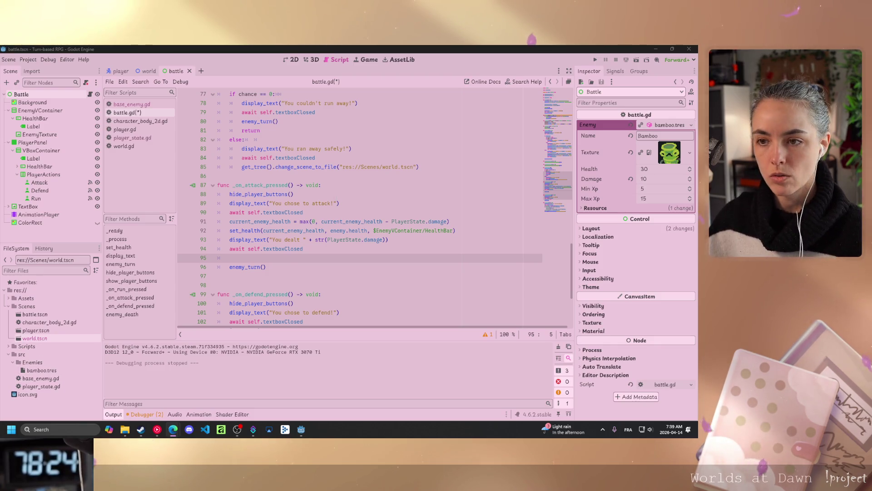
click(274, 259)
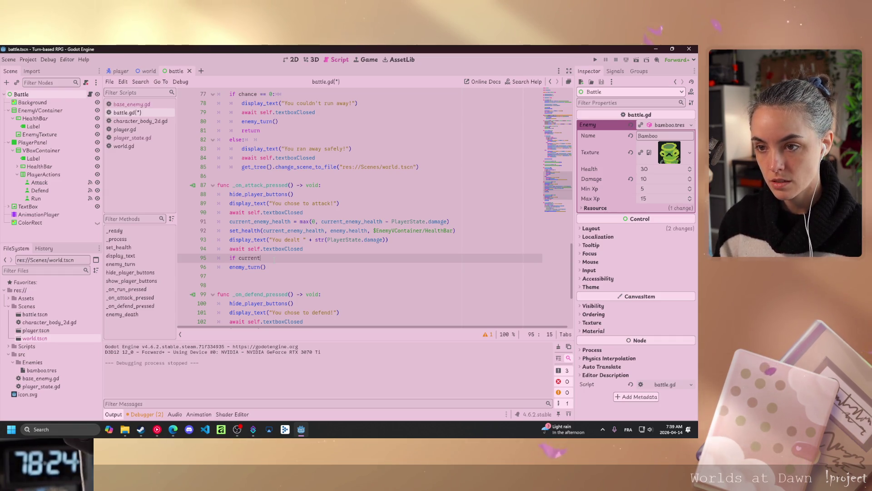
text(current)
key(Down)
key(Return)
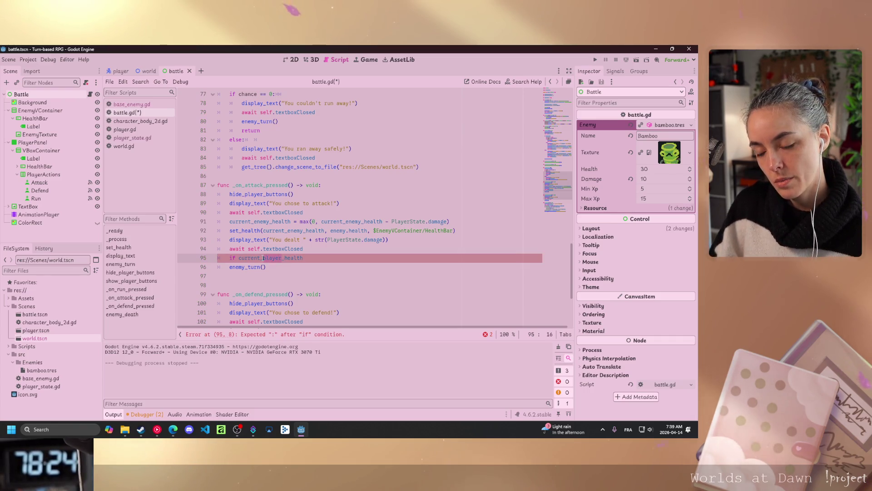
text(ene)
key(Return)
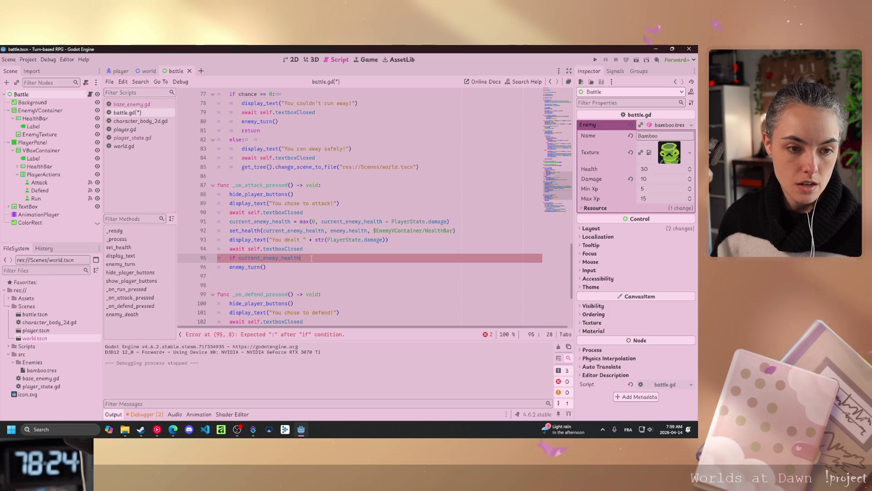
text( > 0:)
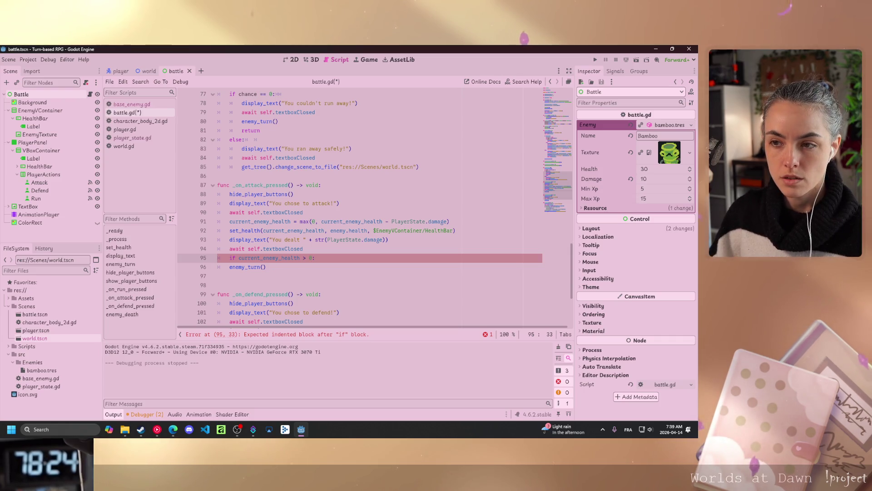
Below enemy_turn(), add an else: branch that calls enemy_death()
click(229, 267)
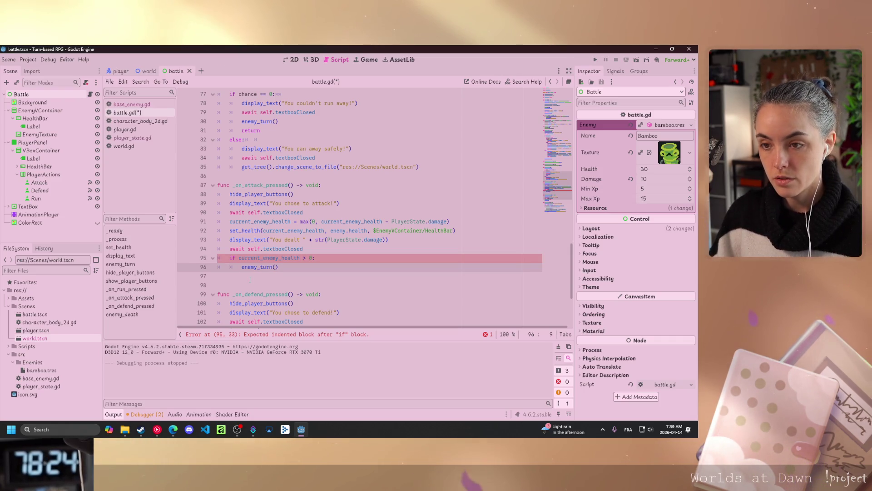
key(End)
key(Return)
text(else)
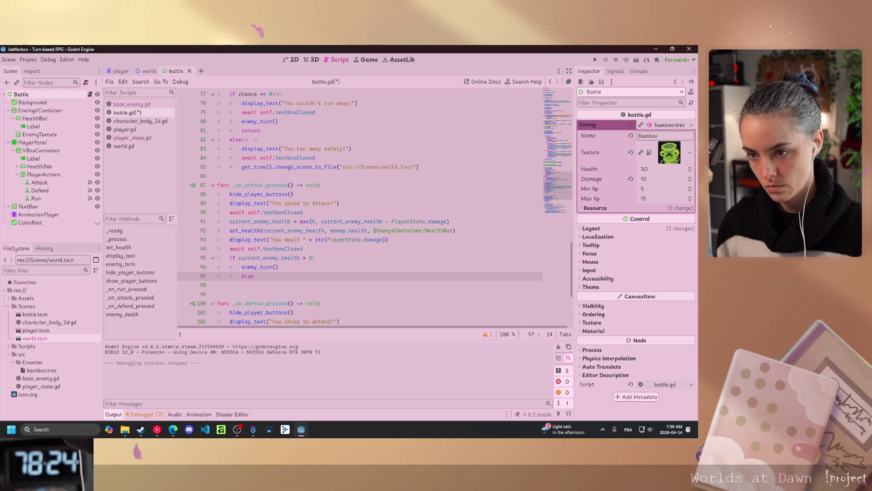
key(BackSpace)
text(:)
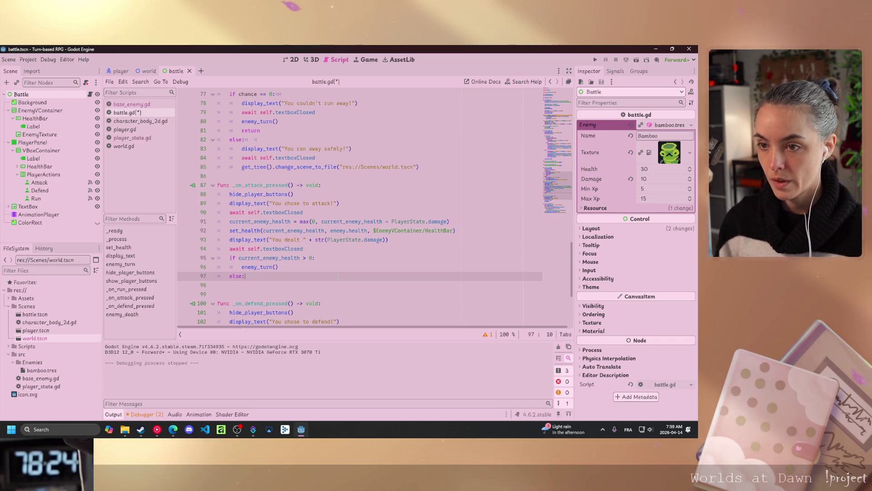
key(Return)
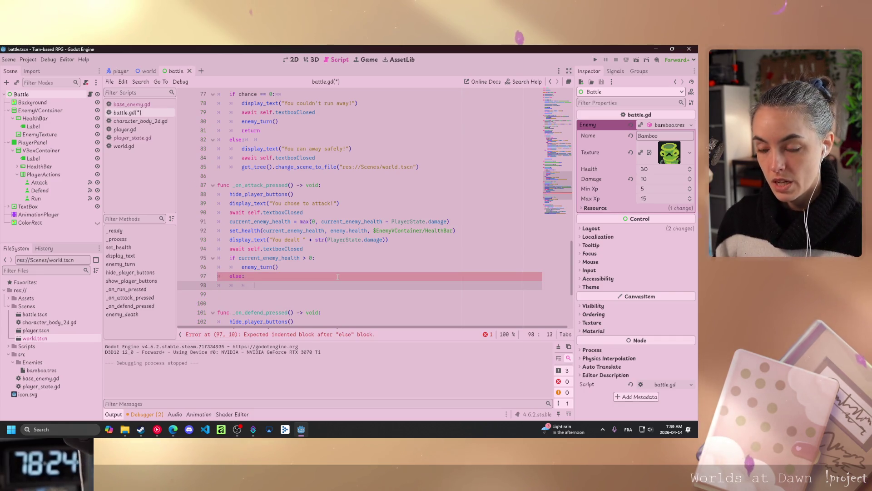
text(enem)
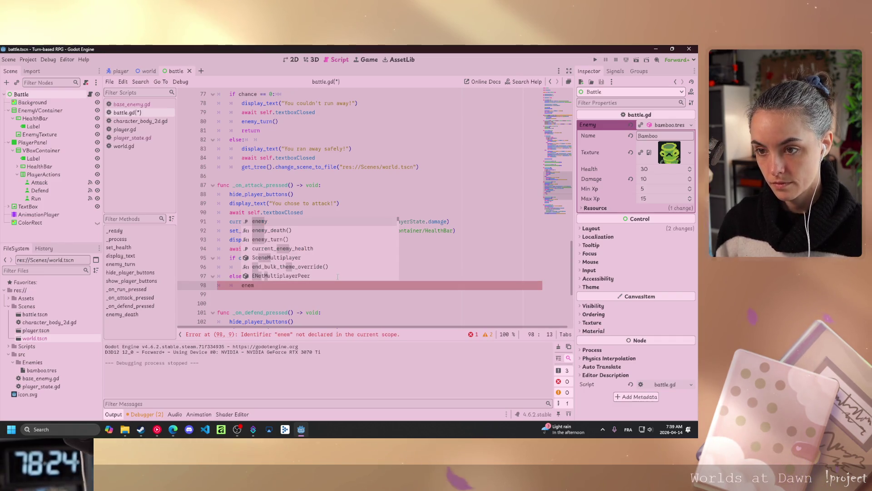
key(Down)
key(Return)
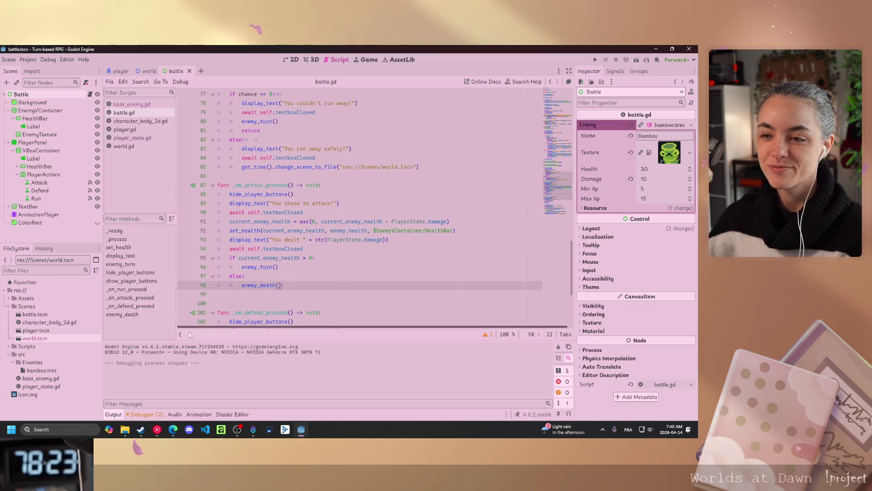
key(alt+Tab)
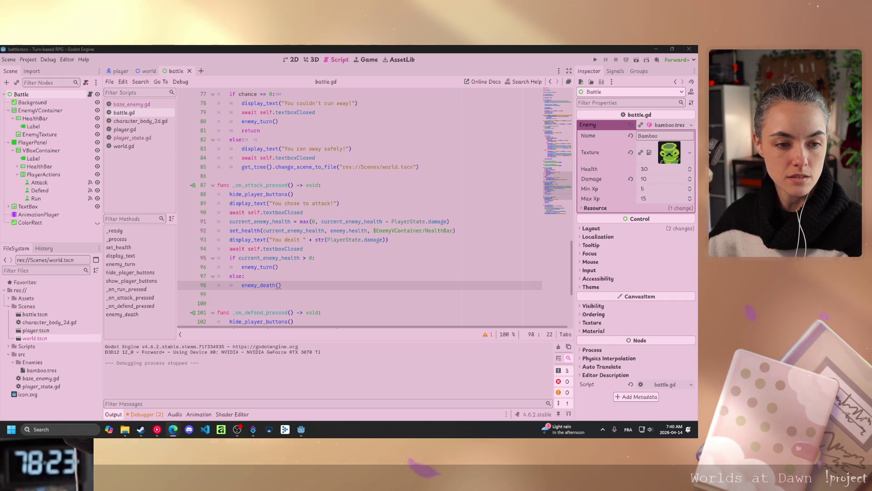
Run the battle scene and make the first attack on the wild Bamboo
click(637, 60)
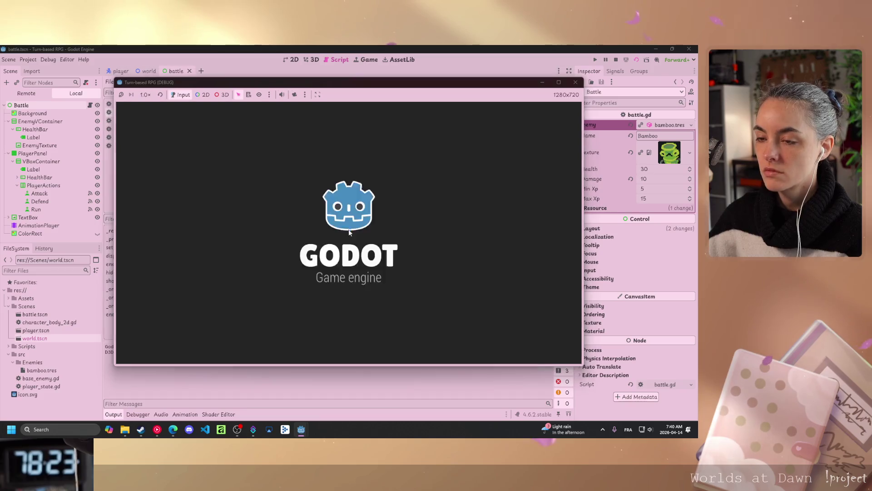
key(Return)
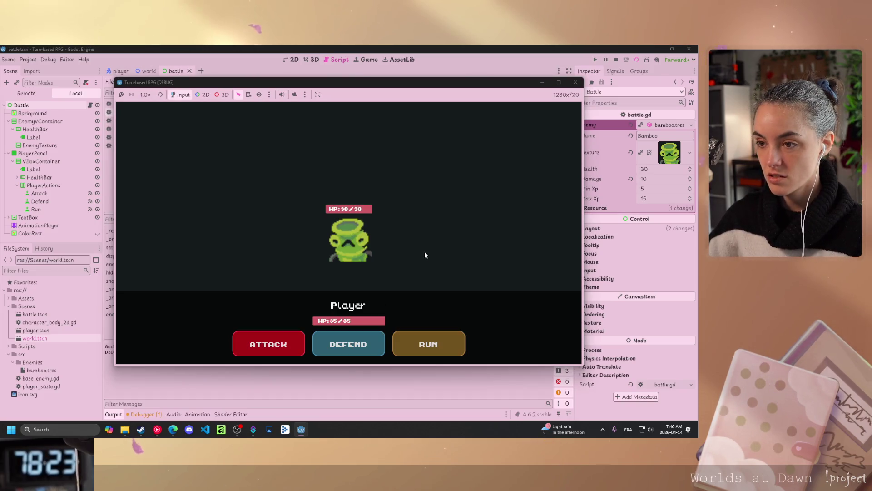
key(Return)
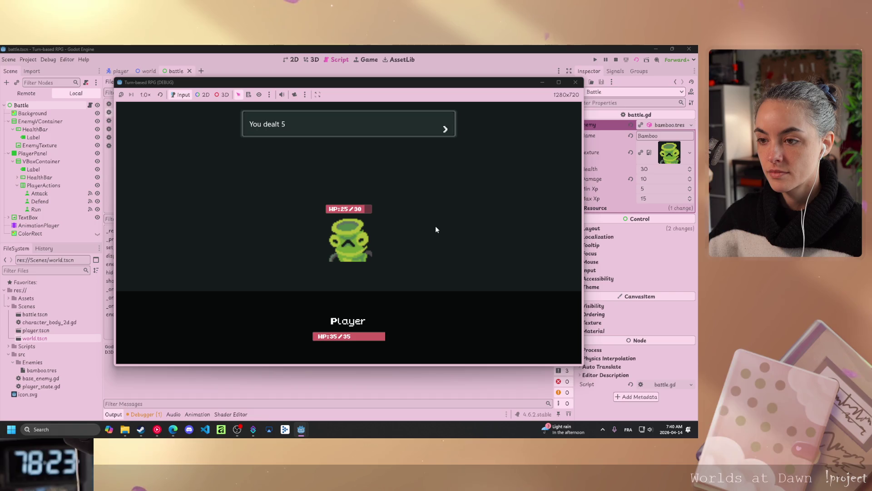
key(Return)
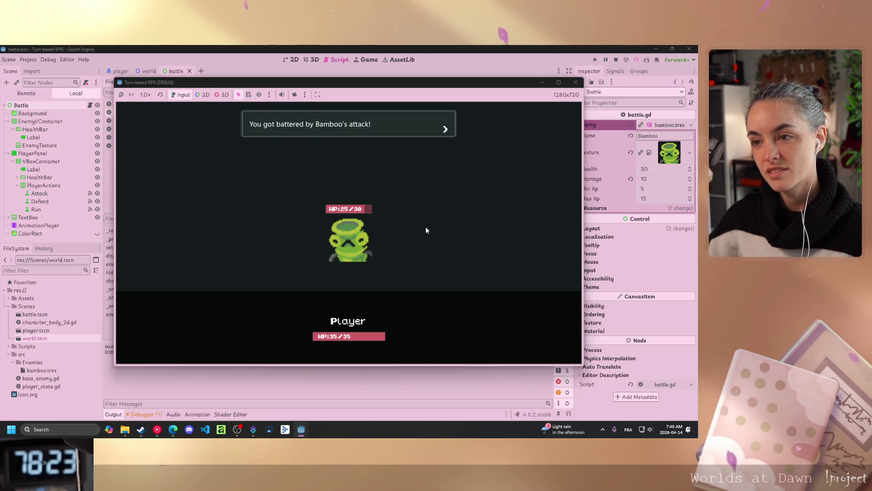
key(Return)
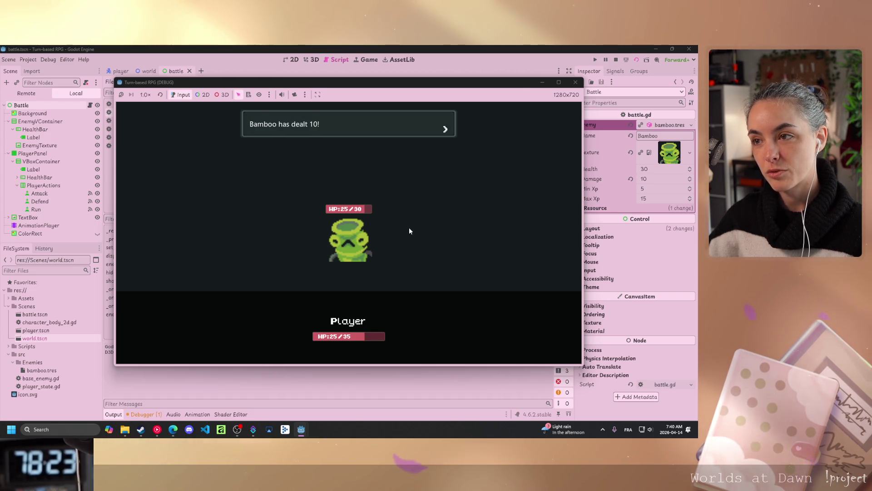
key(Return)
Attack Bamboo three more times, advancing through the damage and counterattack messages
click(271, 339)
key(Return)
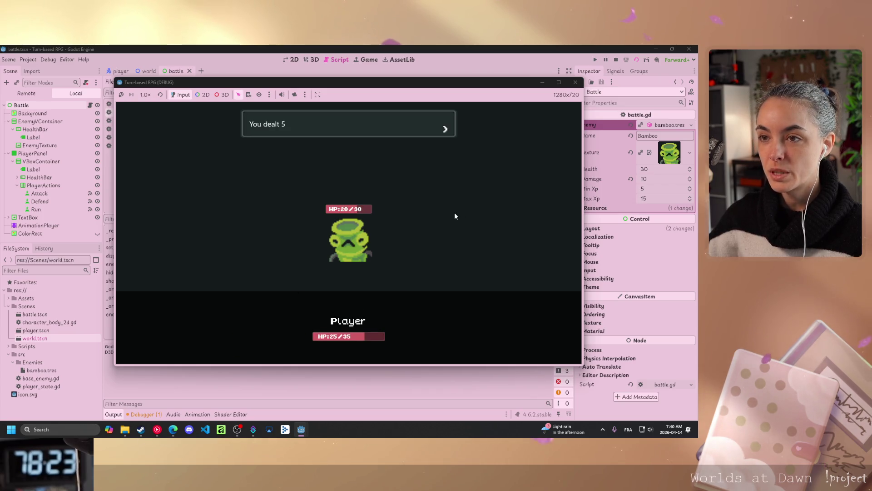
key(Return)
key(Return)
key(Return)
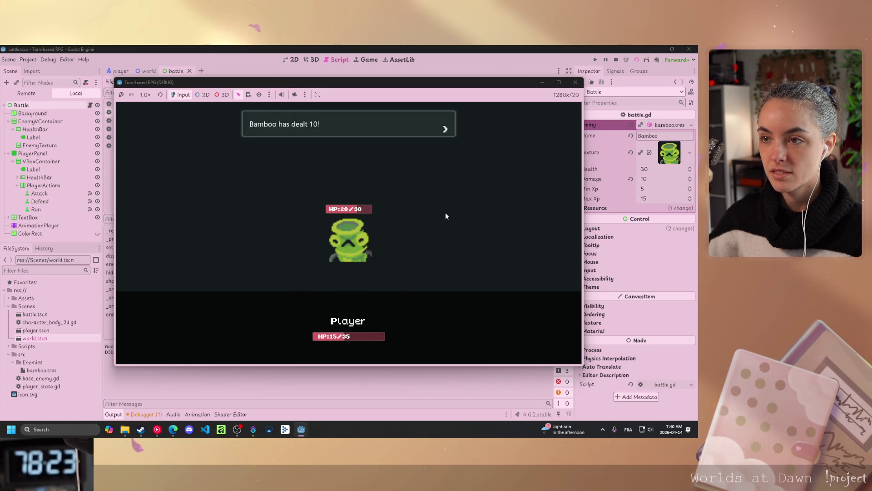
key(Return)
click(243, 336)
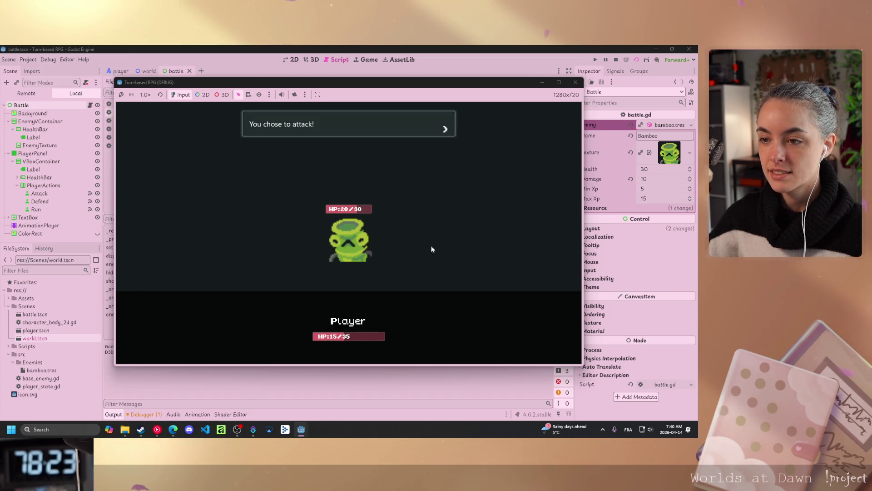
key(Return)
key(Return)
key(Return)
key(Return)
key(Return)
click(261, 348)
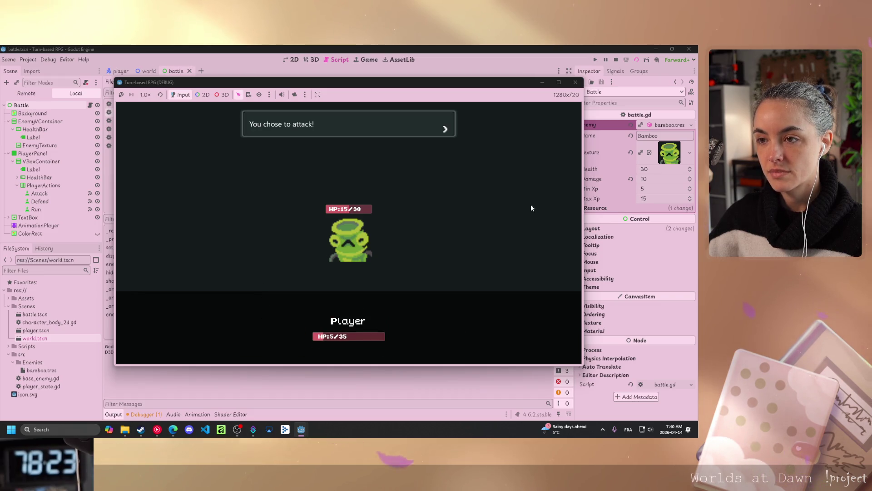
key(Return)
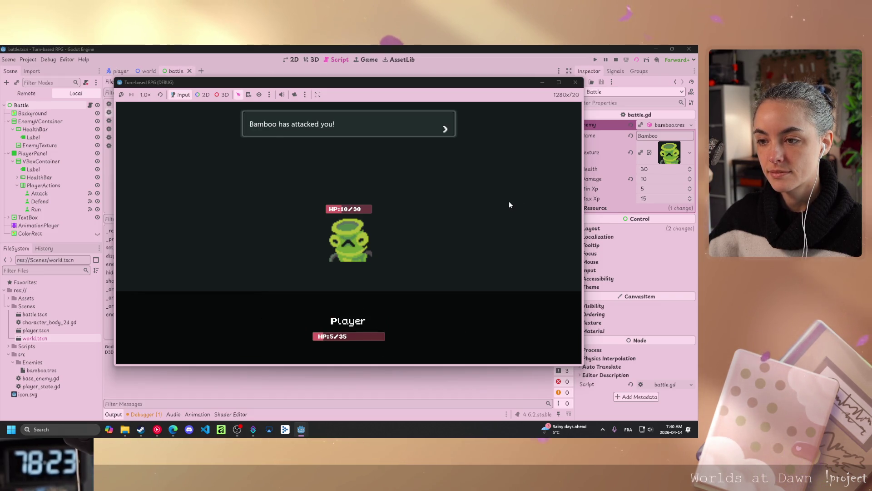
key(Return)
key(Return)
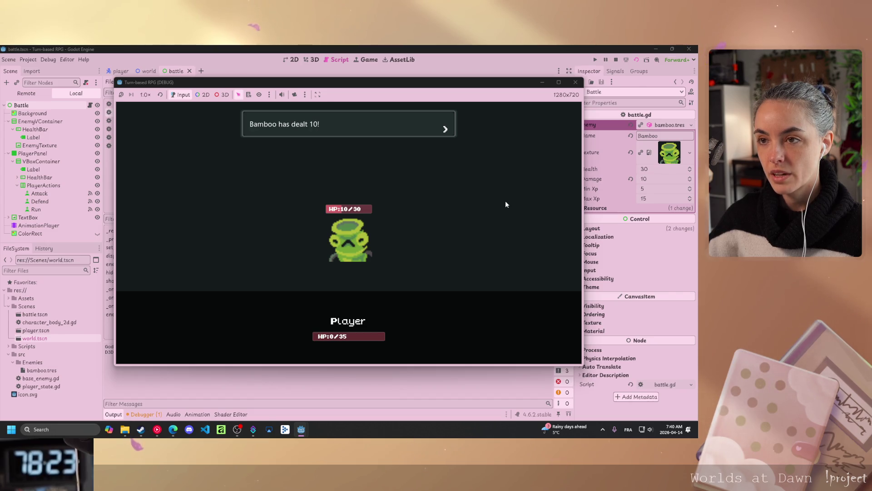
key(Return)
Land the final blows until Bamboo is defeated at HP 0/30 and the world map returns
click(261, 348)
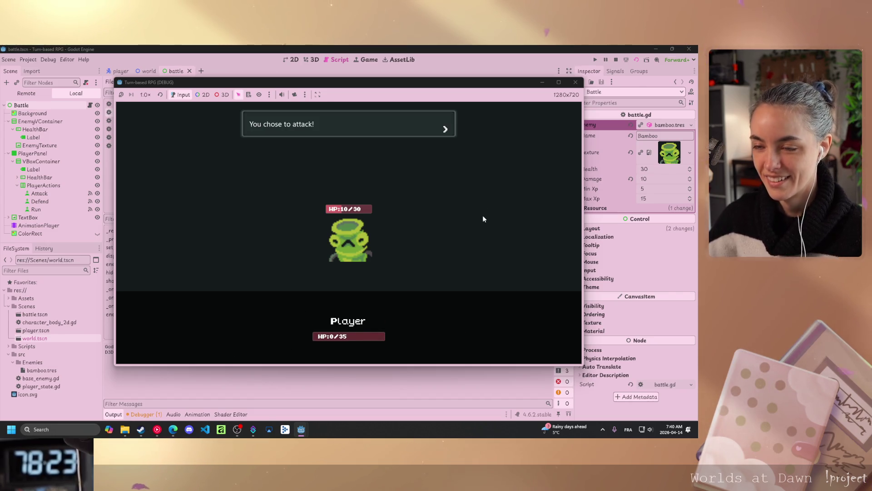
key(Return)
key(Return)
key(Return)
key(Return)
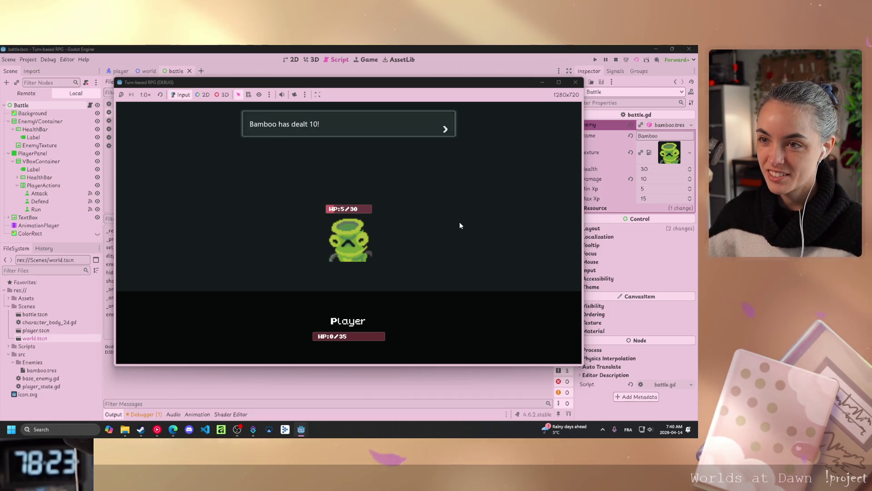
key(Return)
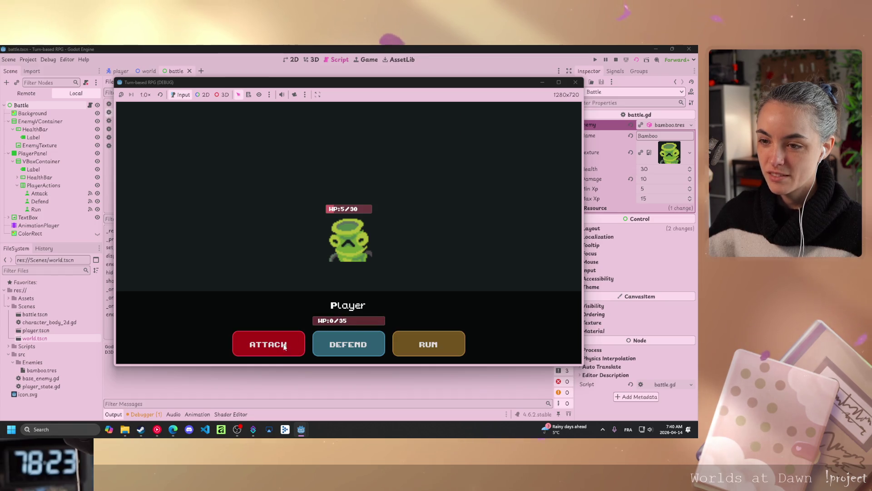
click(263, 344)
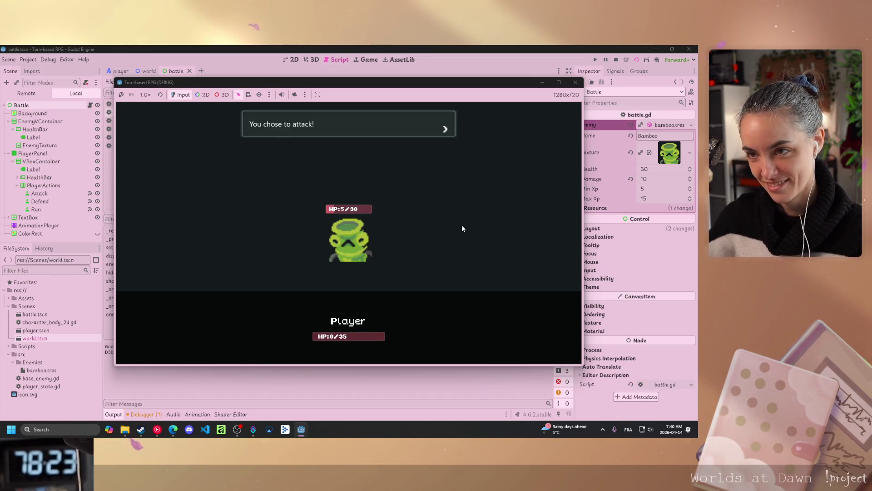
key(Return)
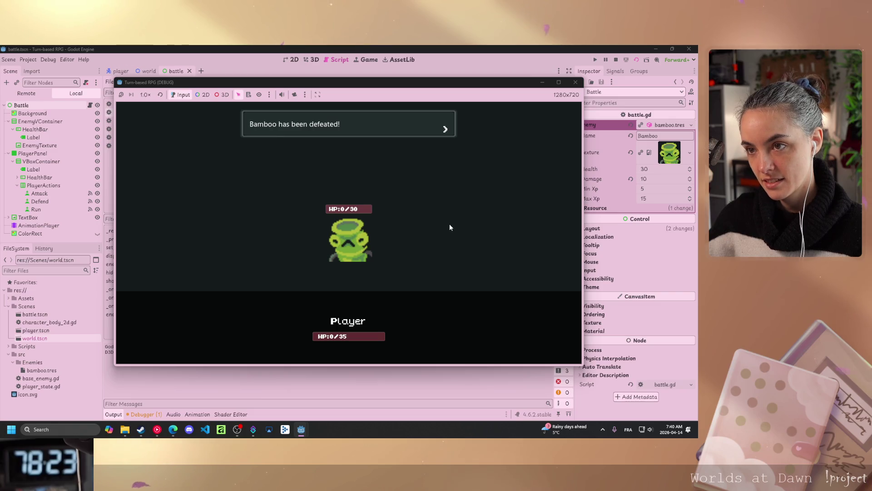
key(Return)
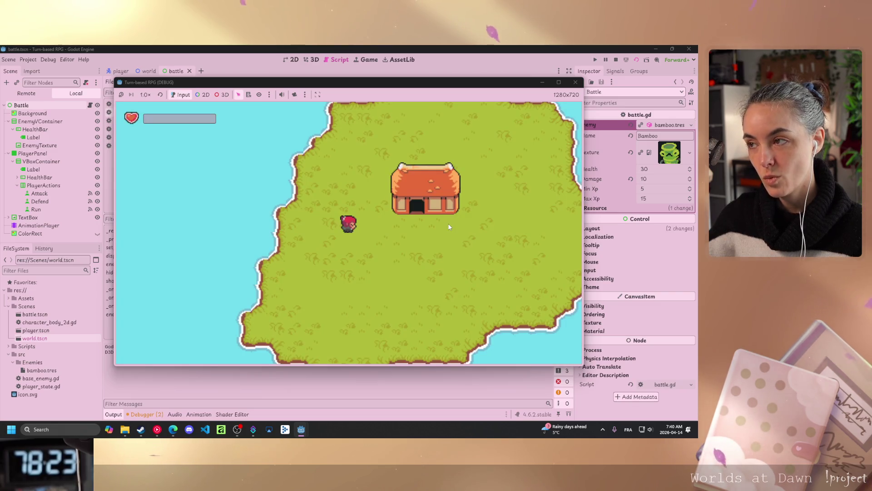
Walk the player right, down and left on the overworld, then stop the game with F8
key(Right)
key(Down)
key(Left)
key(F8)
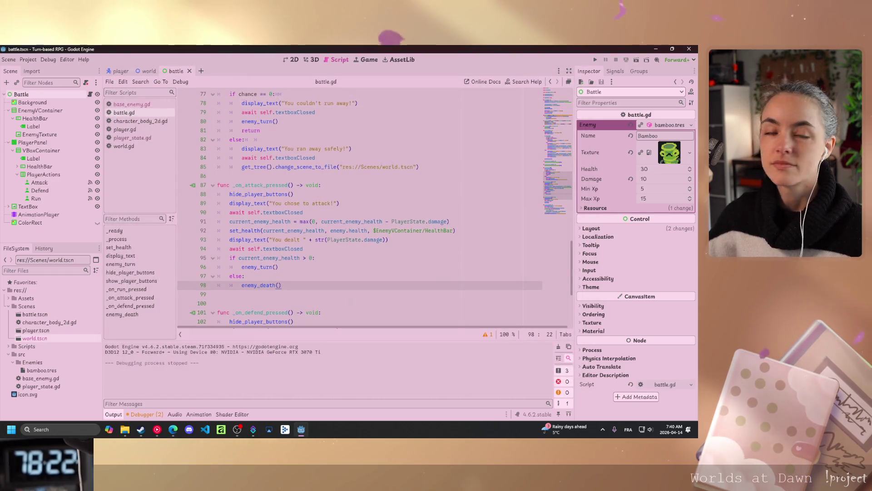
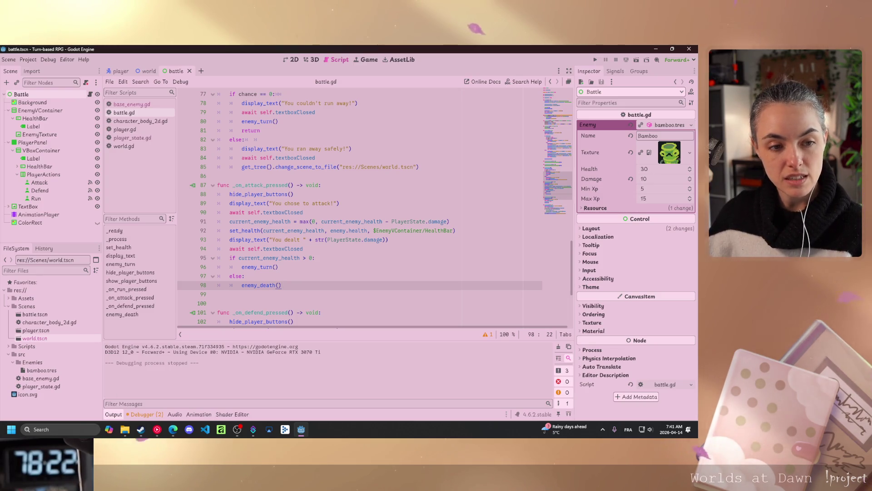
Test-run the battle scene, choose attack once, then stop the game
key(alt+Tab)
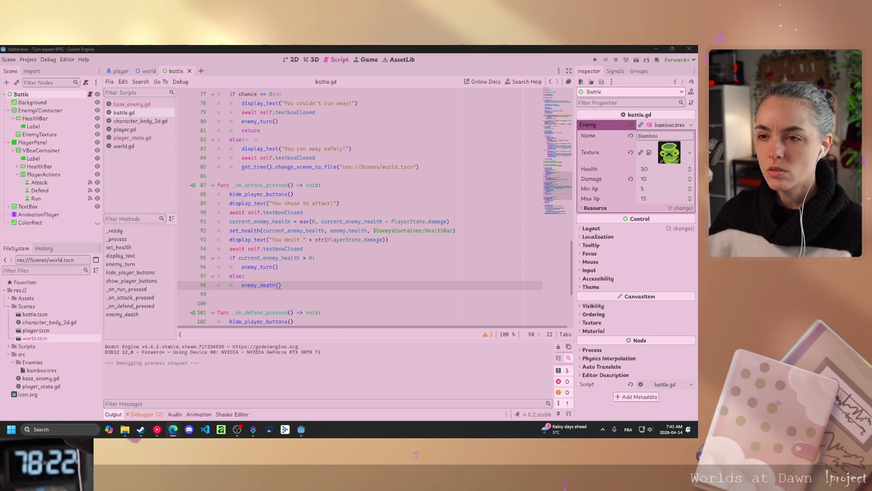
key(ctrl+shift+o)
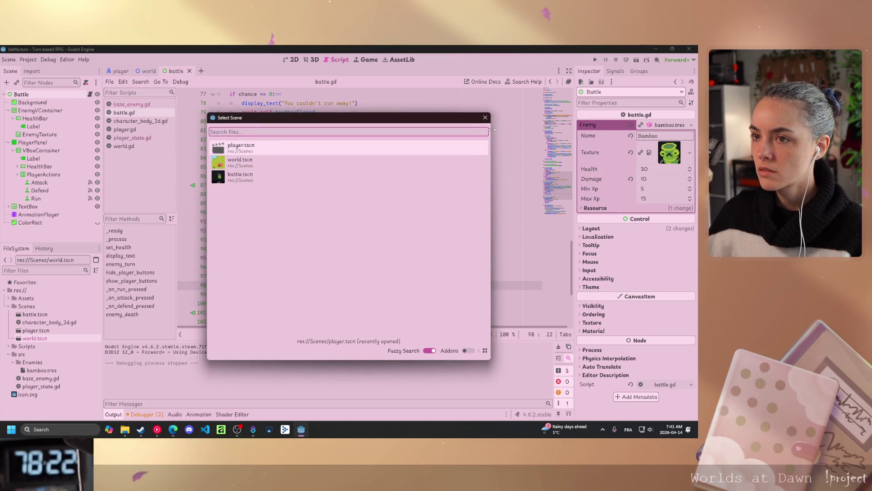
click(485, 118)
click(631, 62)
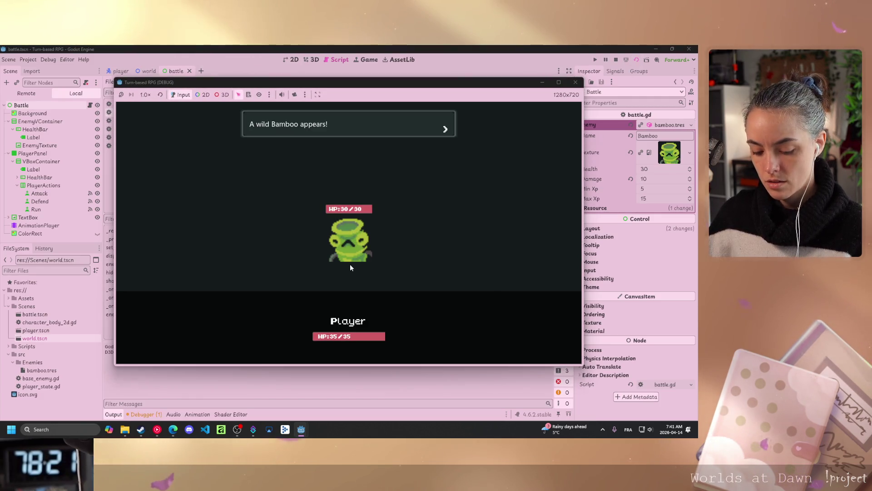
key(Return)
key(Return)
key(Return)
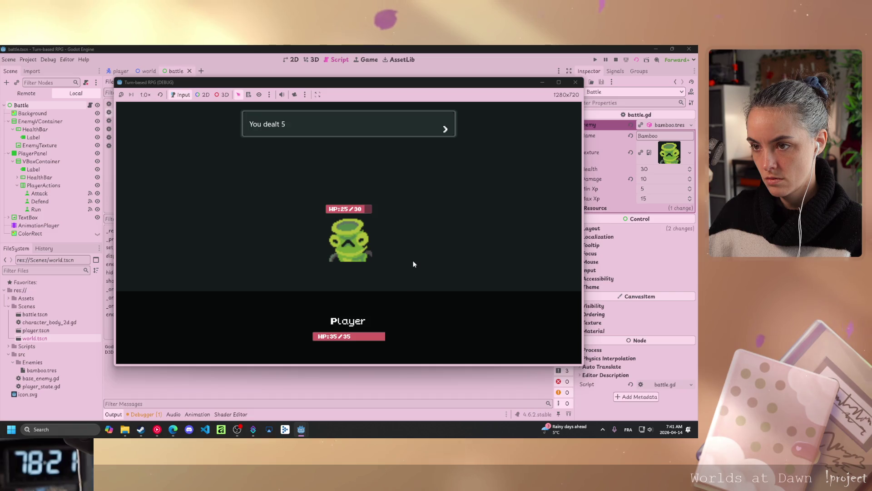
key(F8)
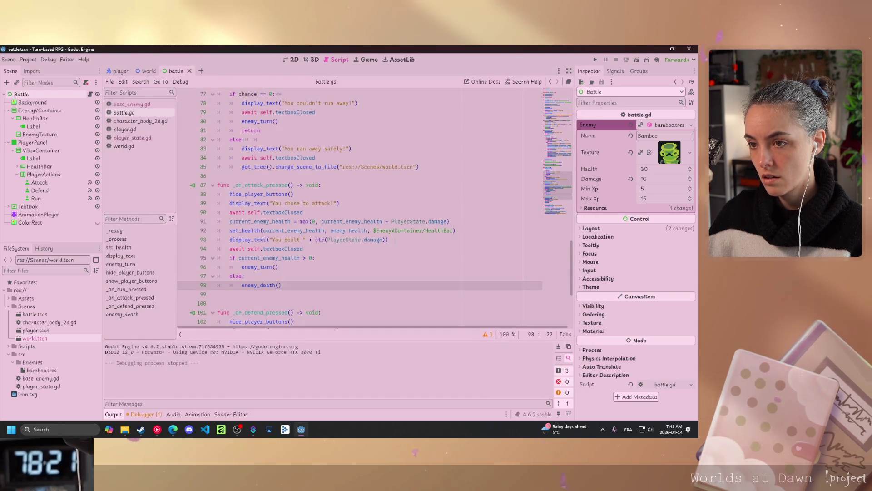
scroll(364, 205, down, 4)
scroll(327, 263, down, 2)
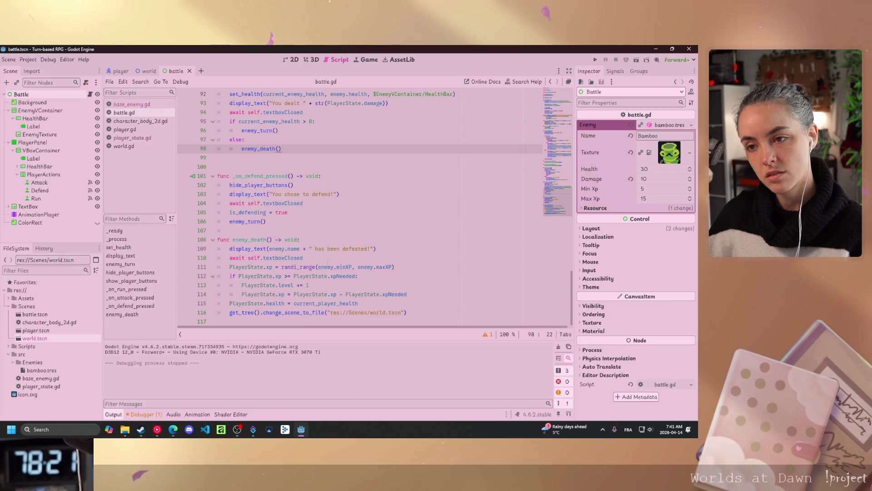
key(alt+Tab)
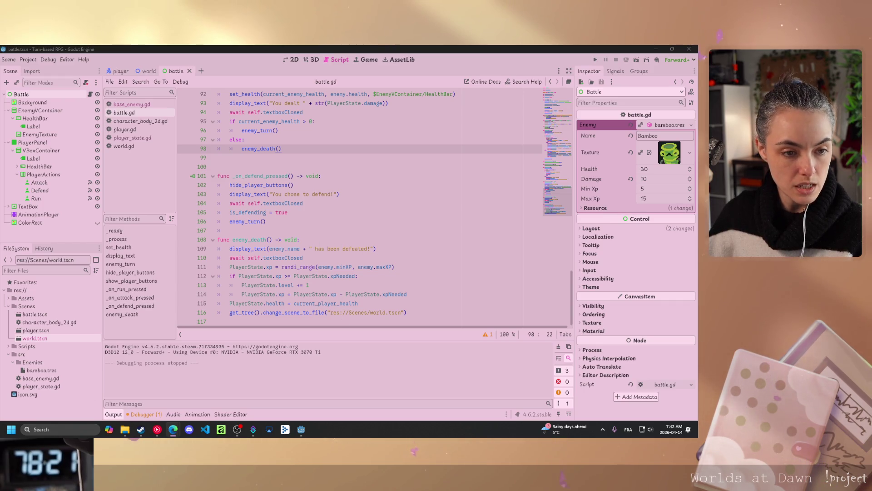
Insert an empty line after the textbox await on line 90 in _on_attack_pressed
scroll(363, 204, up, 4)
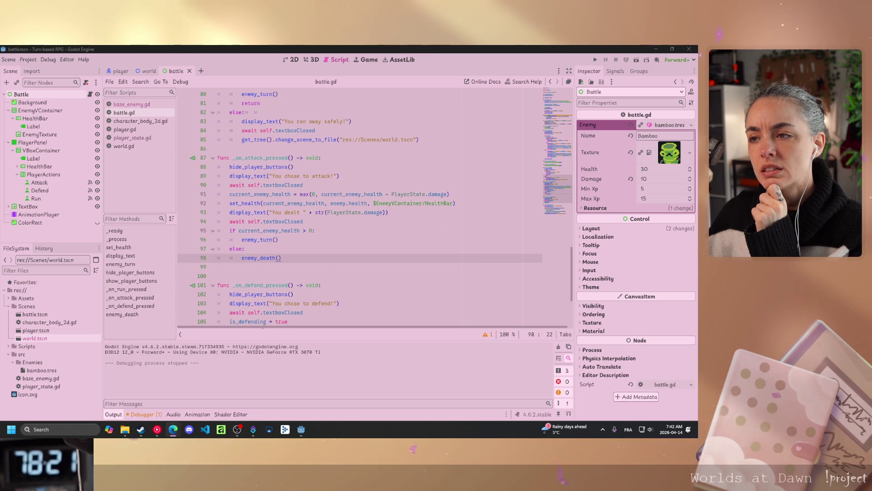
click(490, 204)
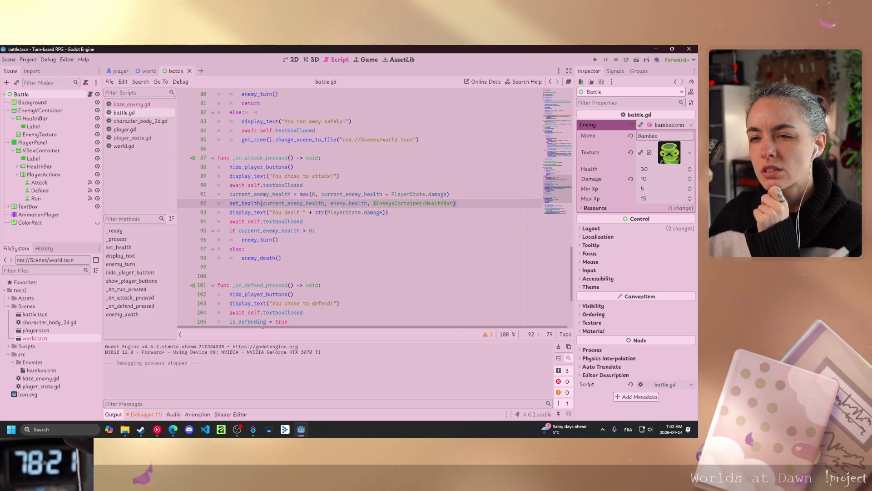
click(311, 185)
key(Return)
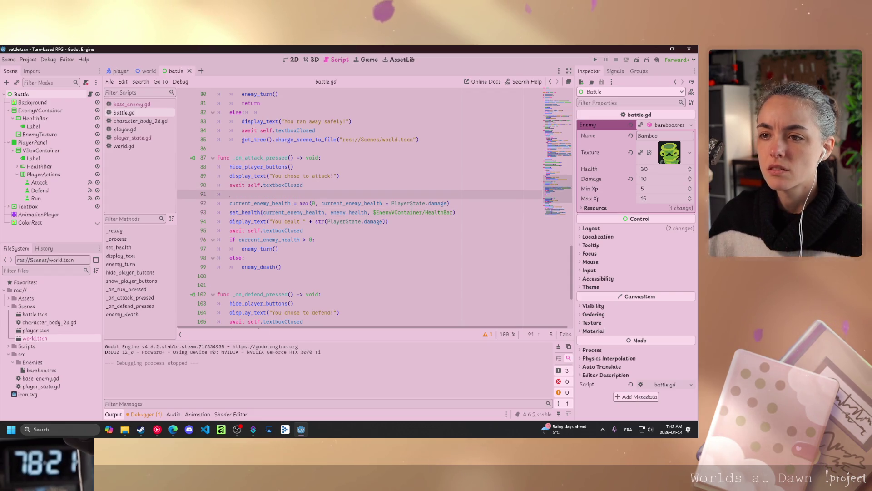
Add $AnimationPlayer.play("EnemyDamaged") to the attack handler
text($a)
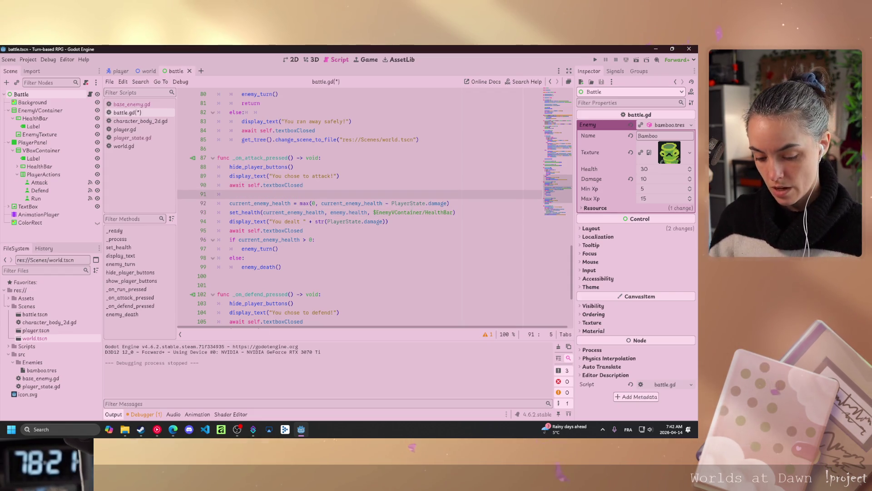
text(nim)
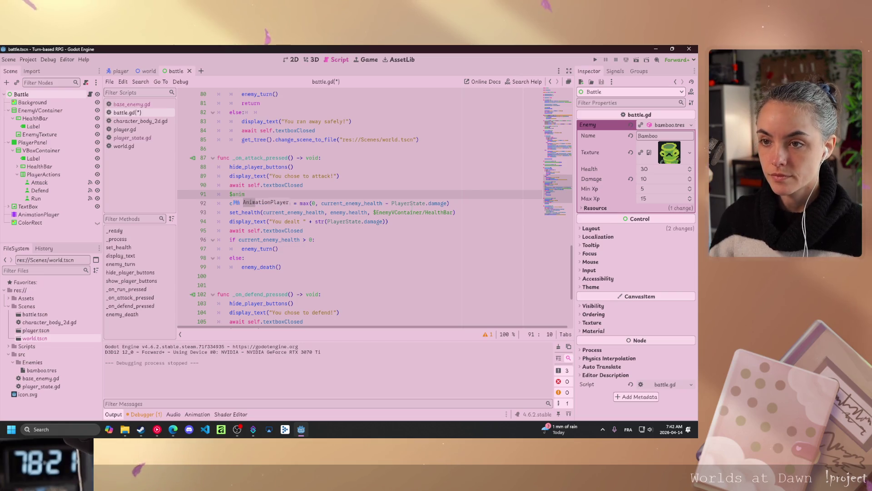
key(Return)
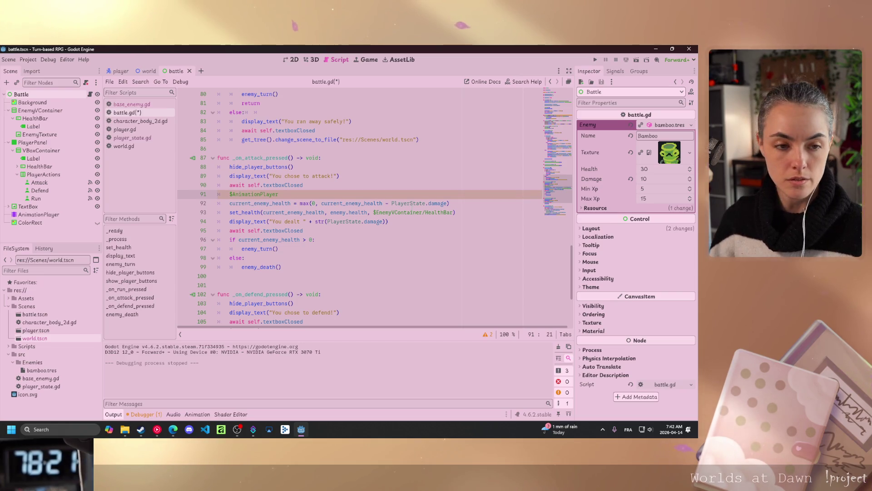
text(.play()
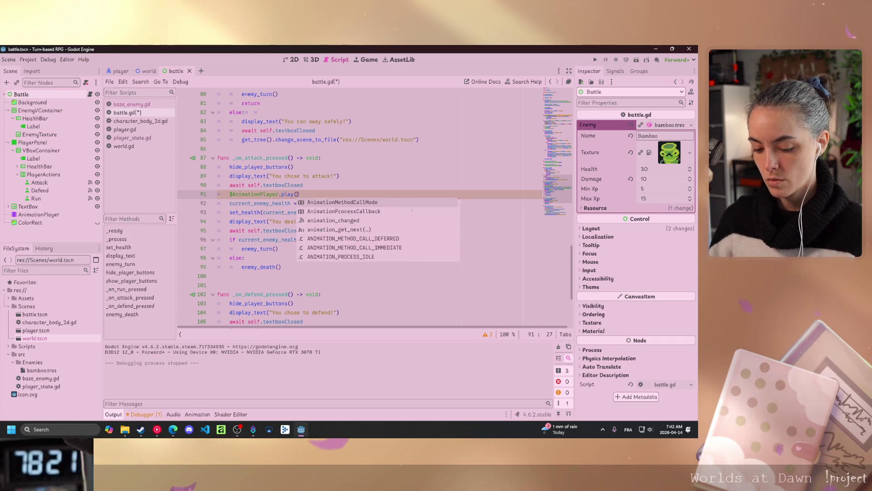
key(Return)
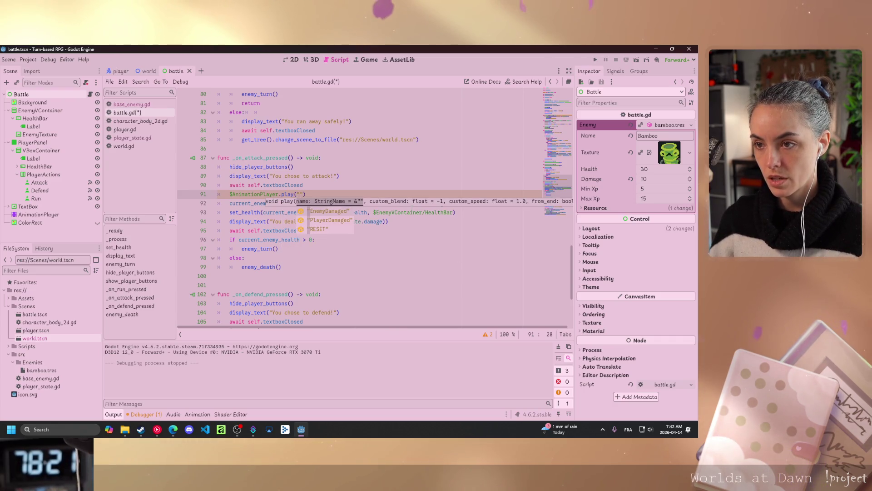
key(Return)
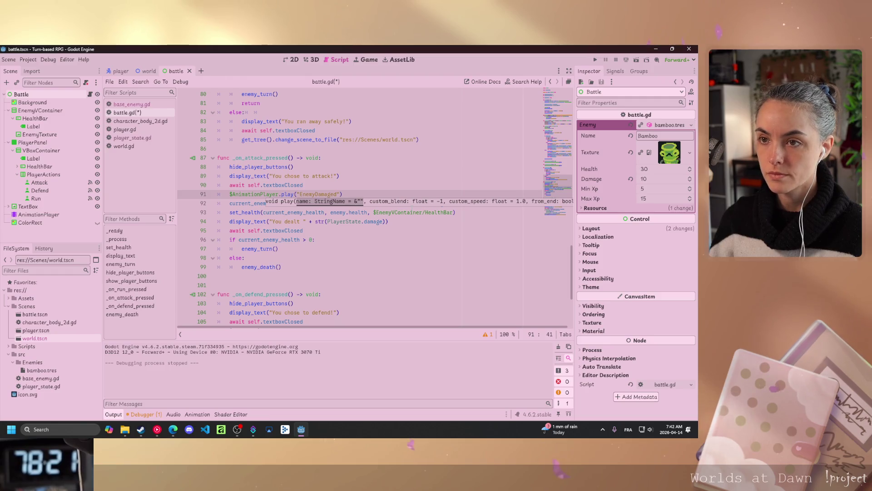
click(343, 194)
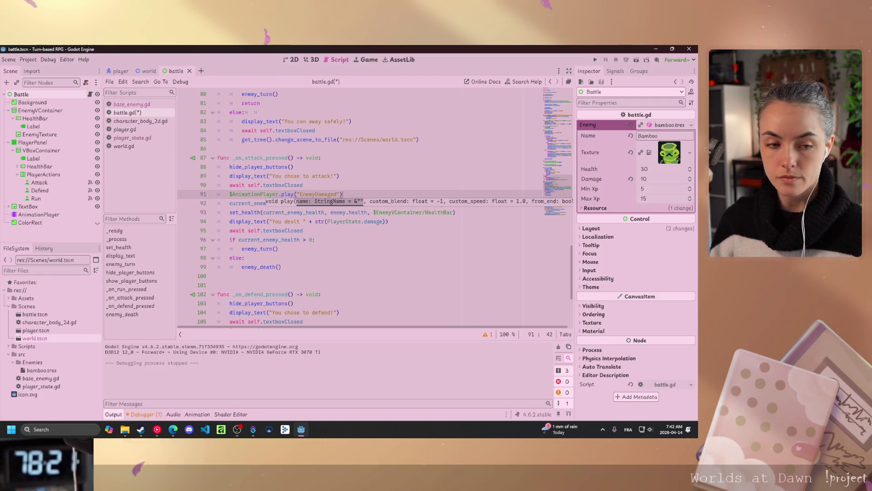
Add await $AnimationPlayer.animation_finished below it, save battle.gd and run the game
key(Return)
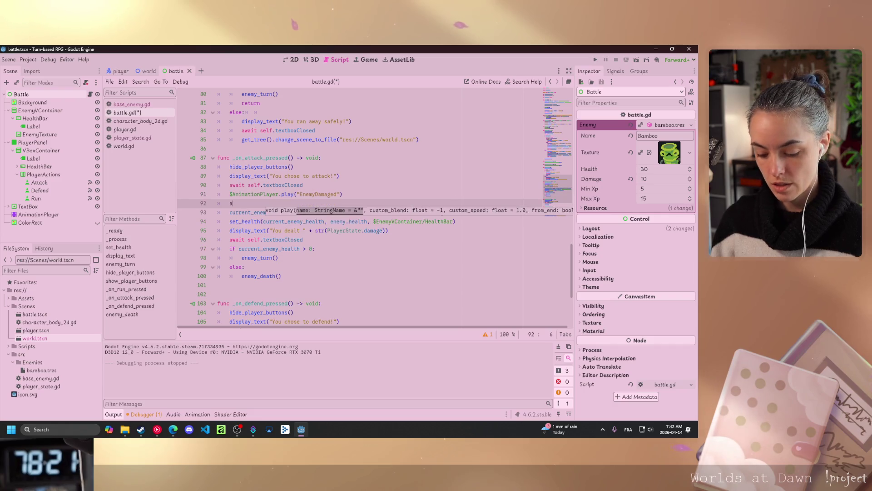
text(await )
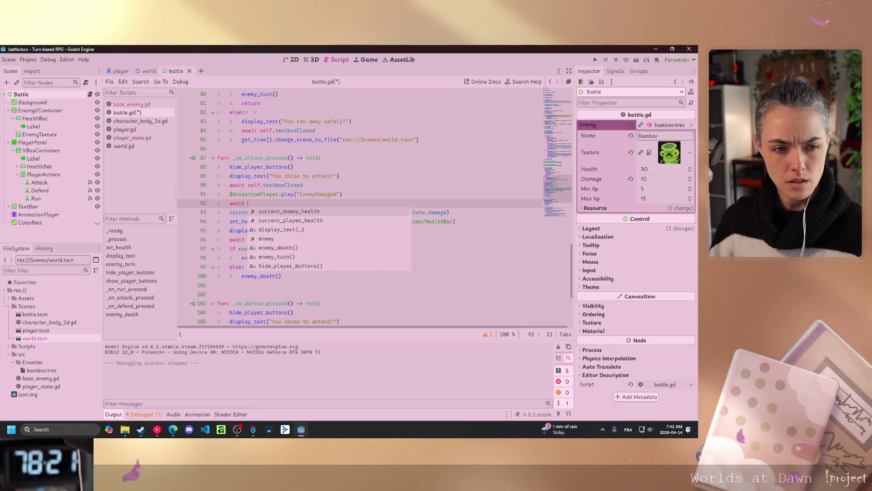
text($AnimationPlayer)
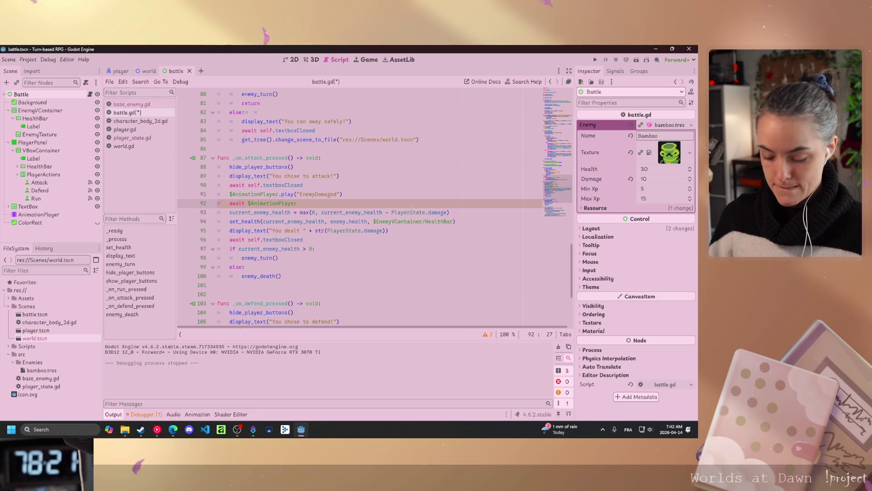
key(BackSpace)
key(BackSpace)
key(BackSpace)
text(nim)
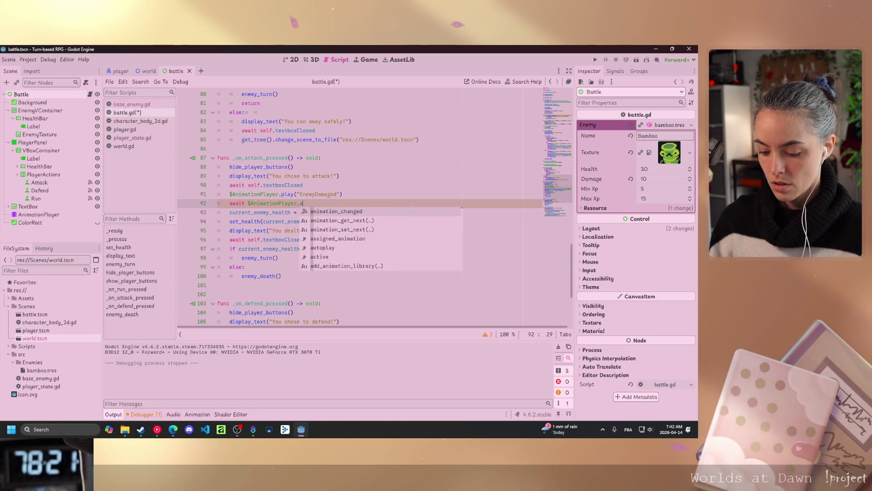
text(ation)
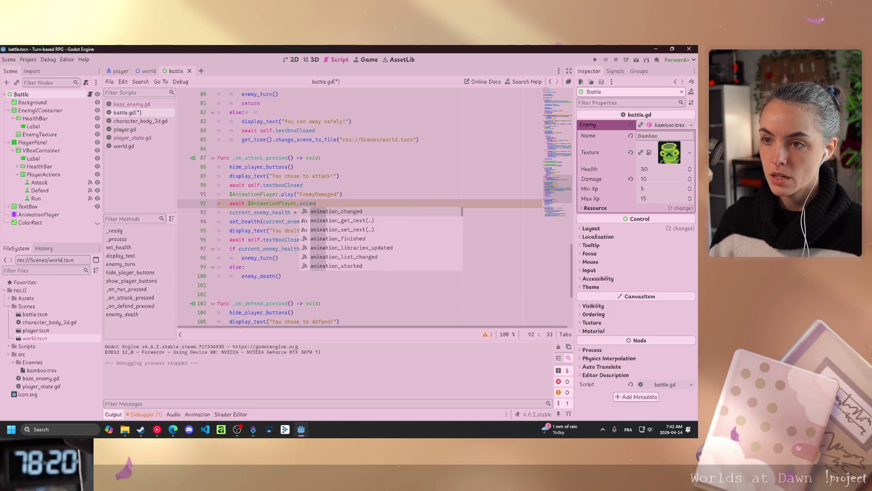
text(.fi)
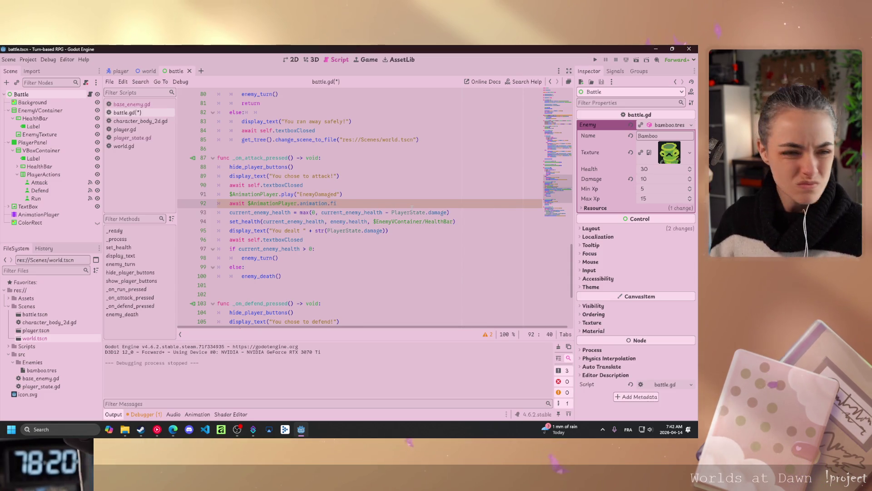
key(BackSpace)
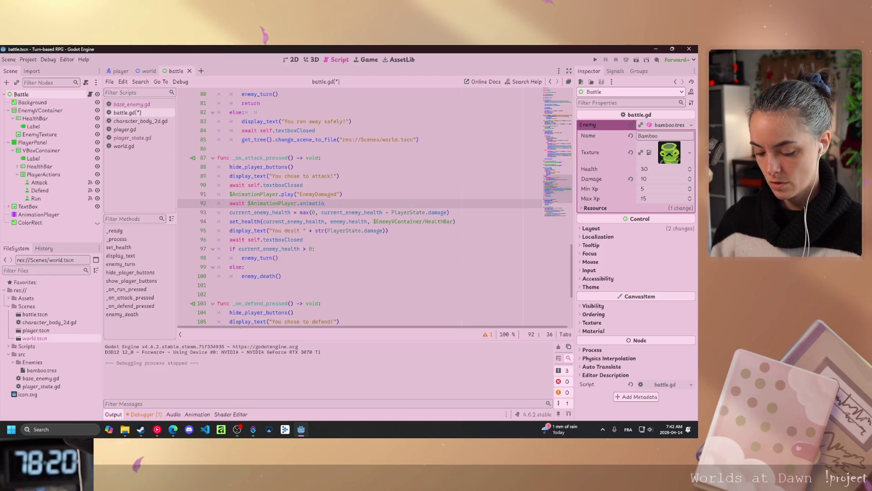
text(n_finished)
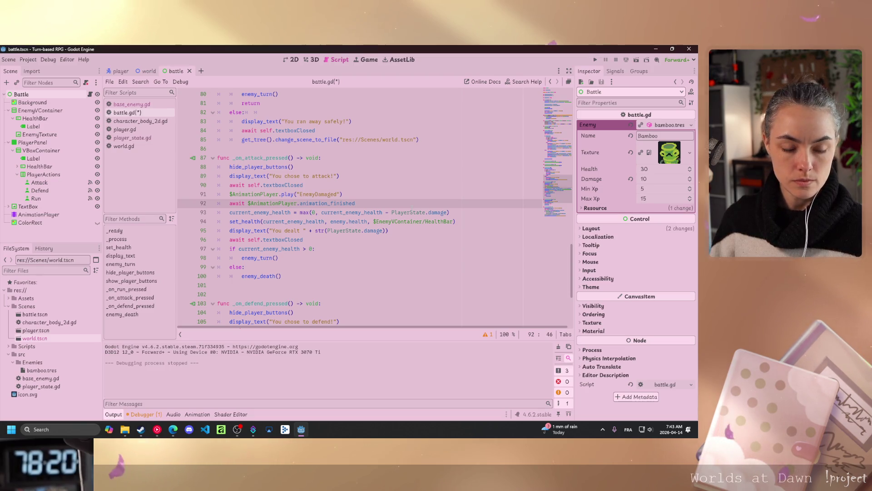
key(ctrl+s)
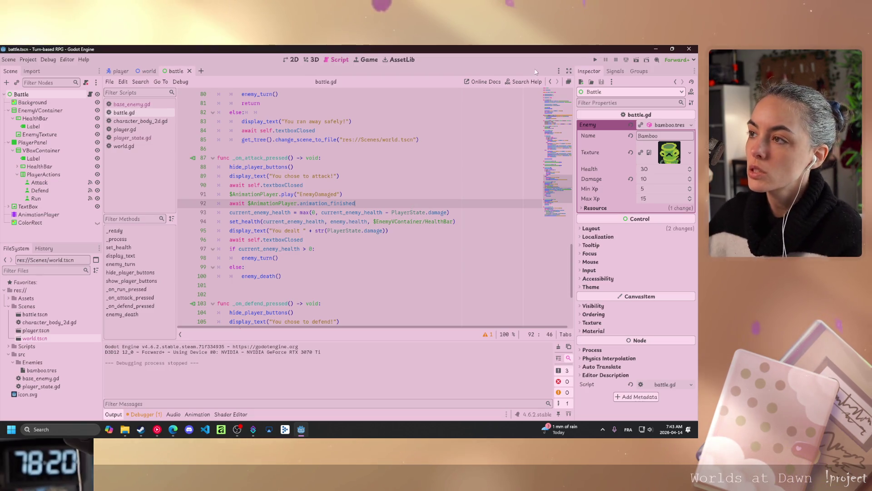
click(595, 59)
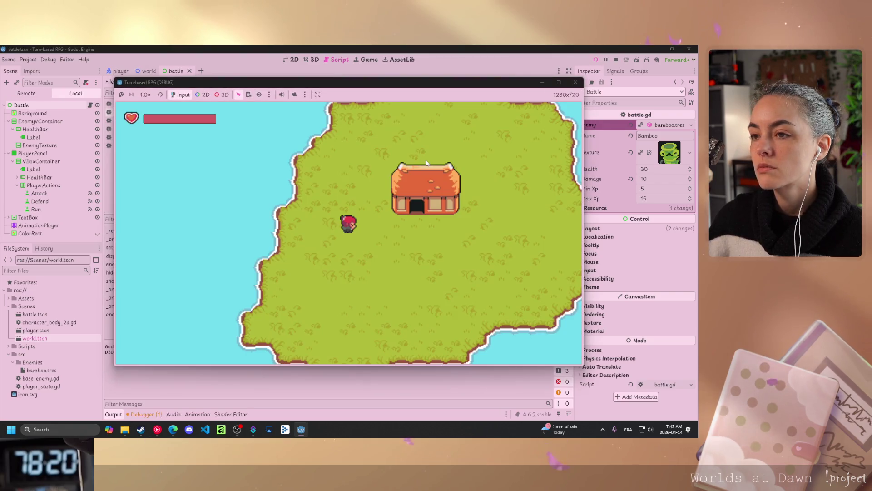
Run the battle scene with F6, attack Bamboo, read the damage, then stop the test
key(F6)
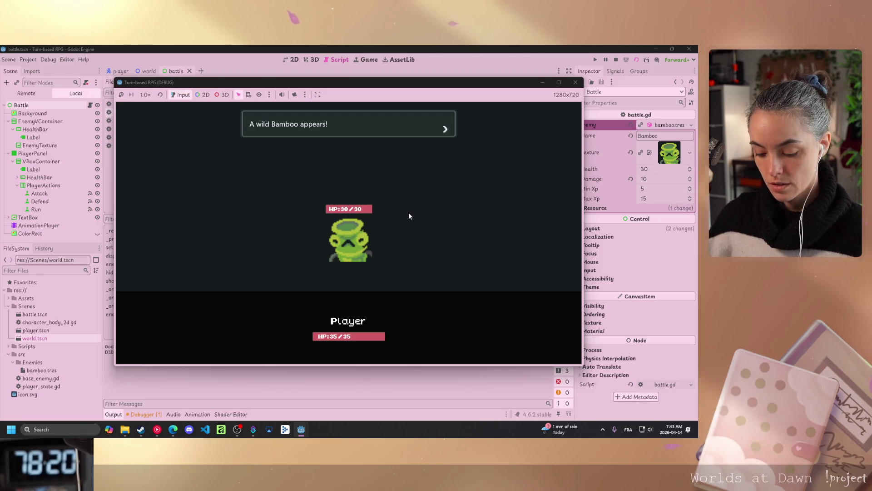
click(408, 211)
click(269, 343)
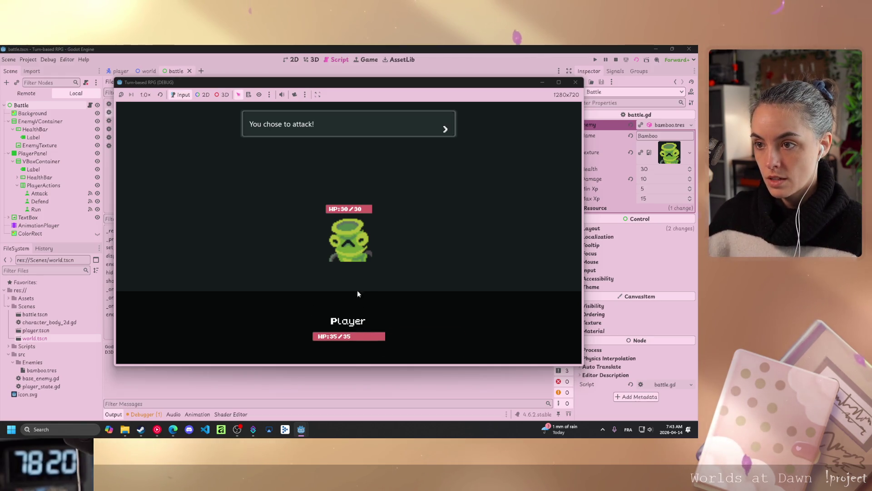
click(450, 228)
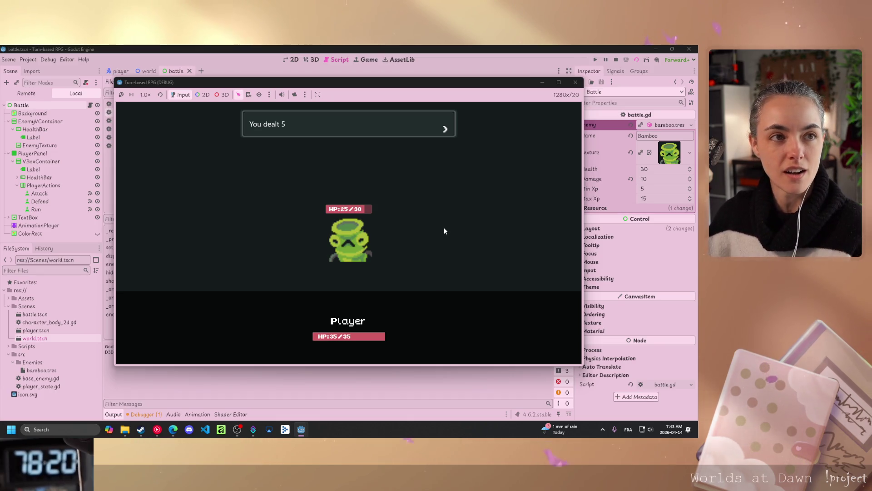
key(F8)
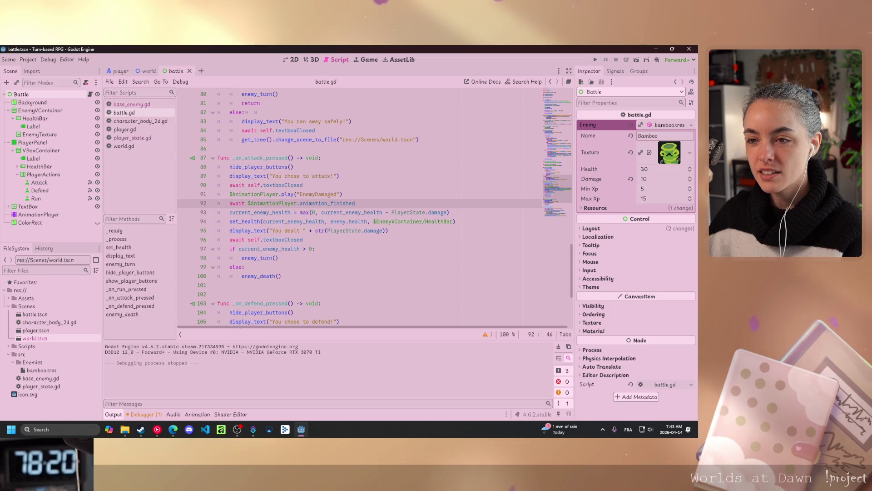
scroll(364, 227, down, 5)
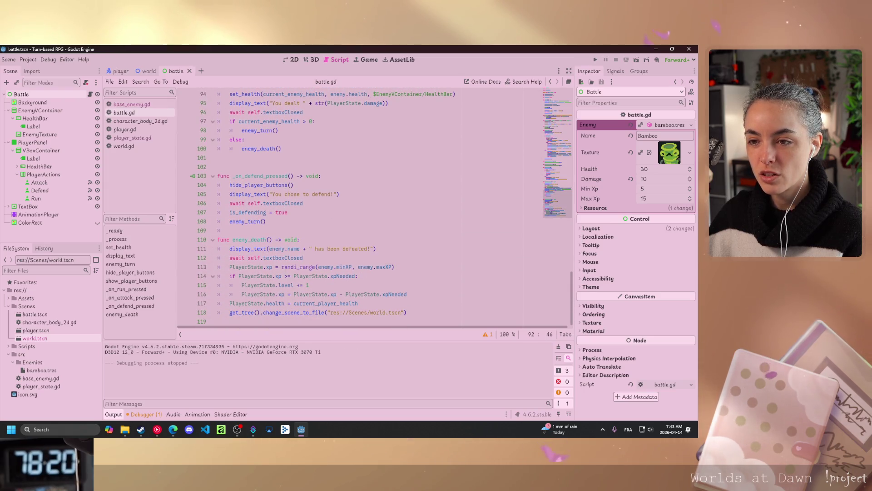
click(282, 266)
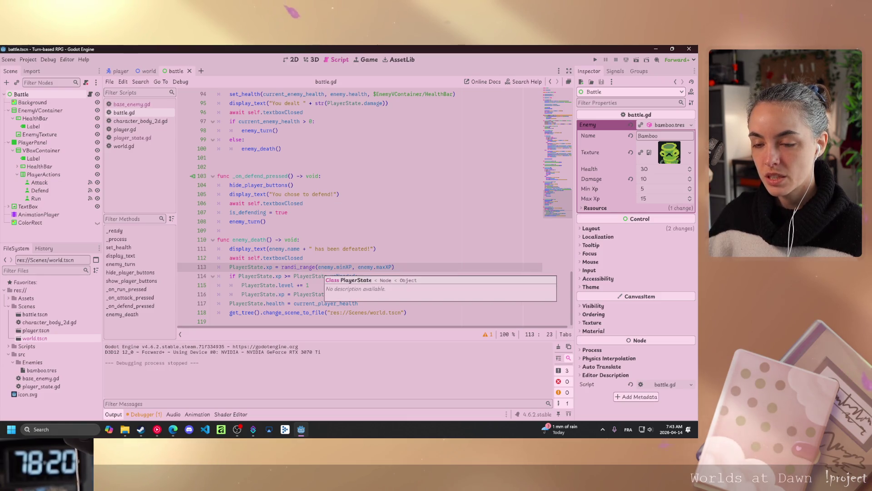
scroll(363, 209, up, 5)
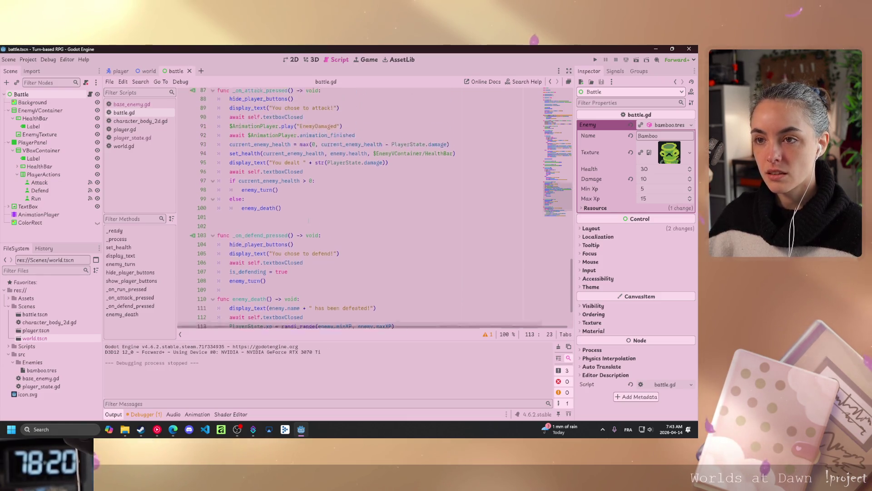
scroll(372, 209, up, 11)
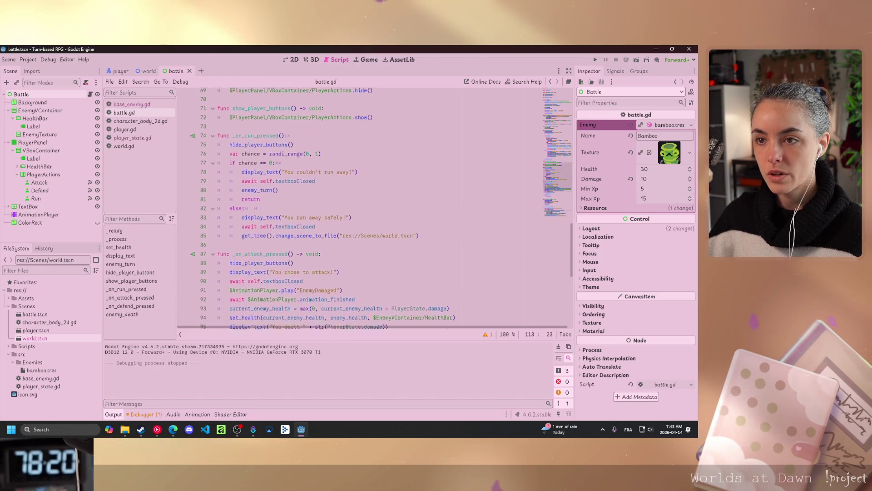
scroll(272, 213, up, 6)
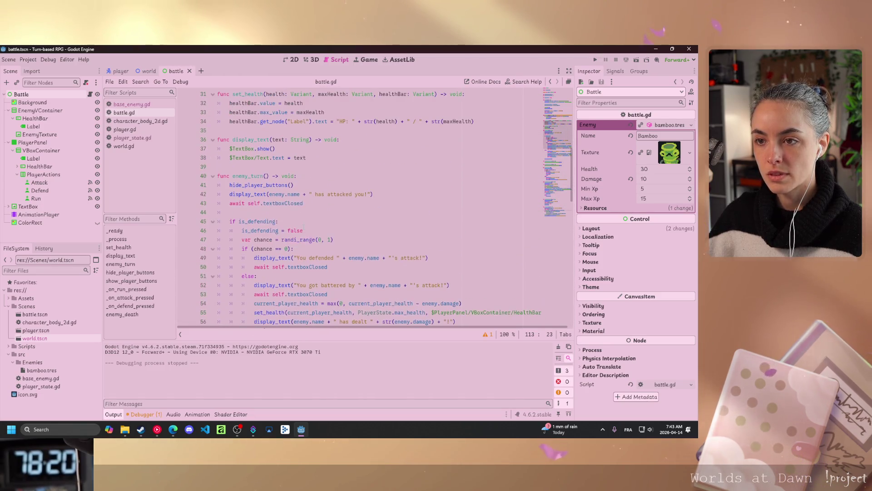
click(255, 221)
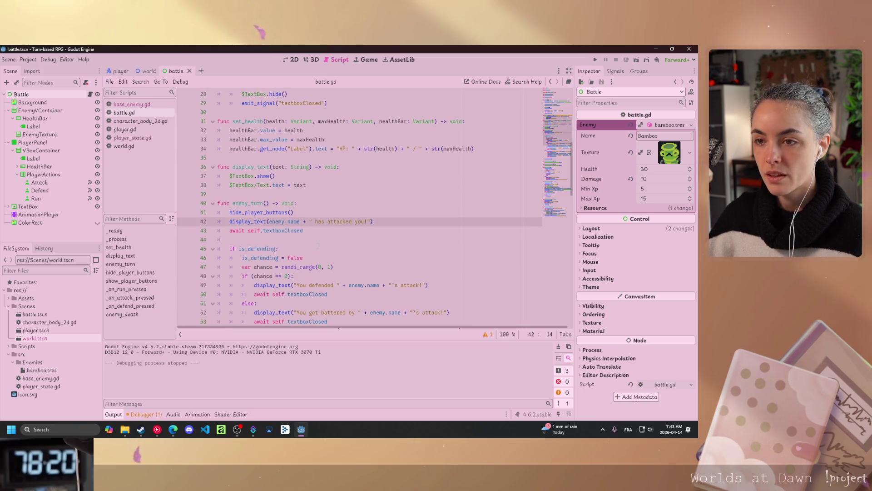
scroll(308, 241, down, 2)
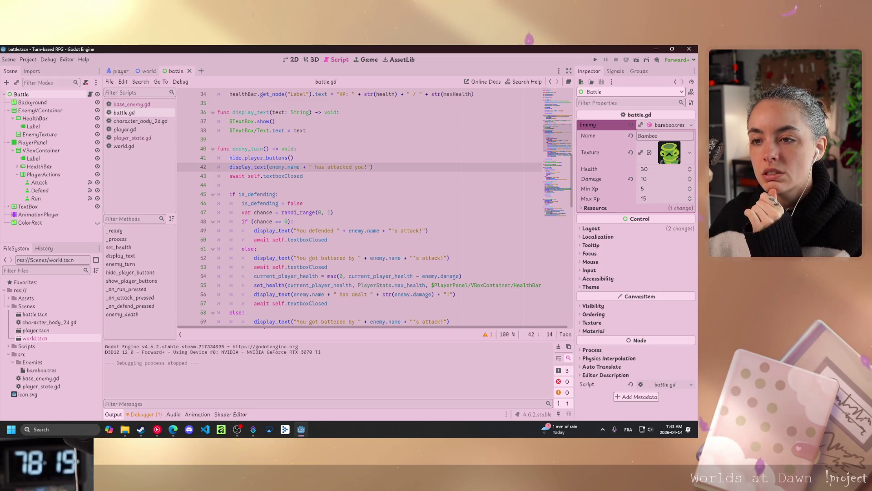
scroll(279, 248, down, 3)
click(279, 249)
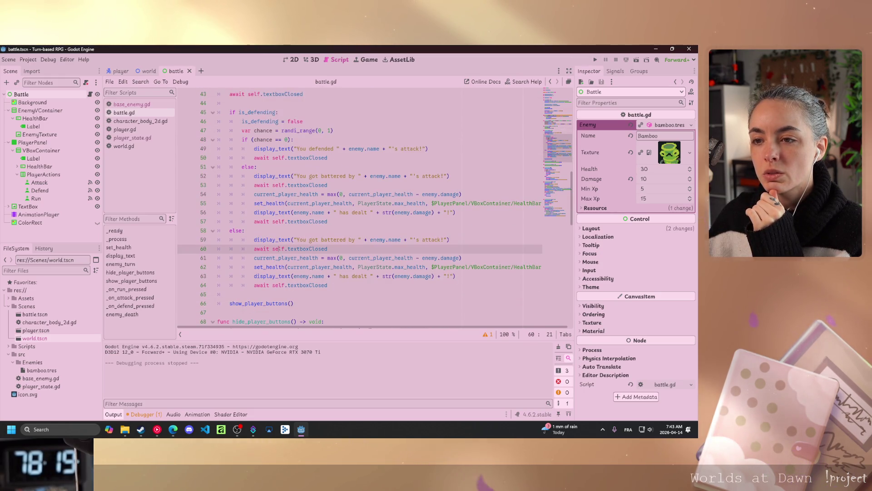
key(End)
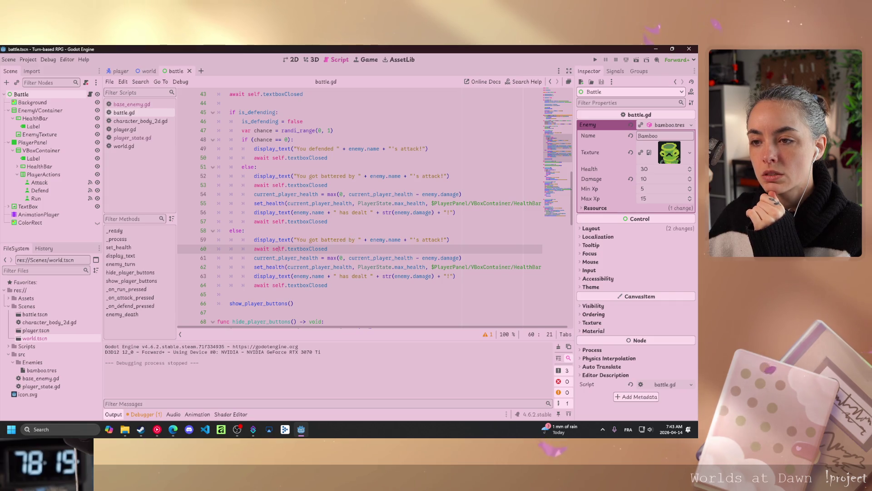
scroll(348, 260, down, 7)
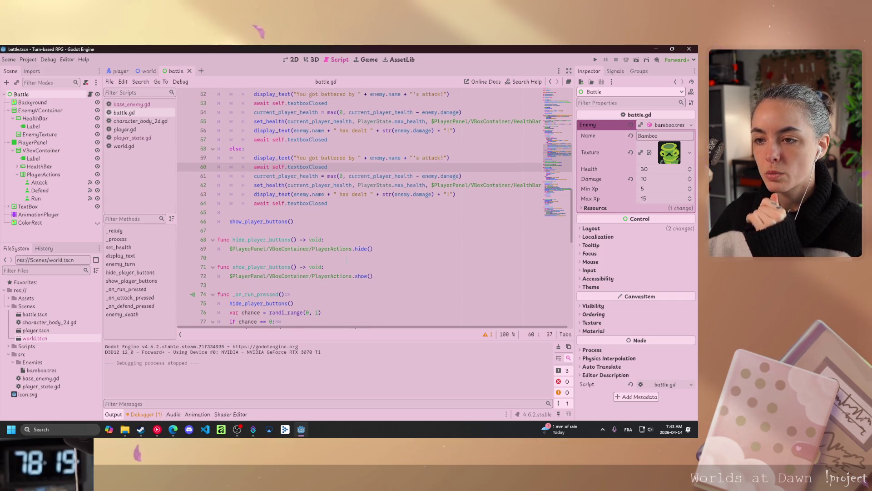
scroll(347, 259, down, 4)
mouse_move(355, 239)
mouse_down()
mouse_move(254, 240)
mouse_move(230, 230)
mouse_up()
key(ctrl+c)
scroll(331, 258, up, 11)
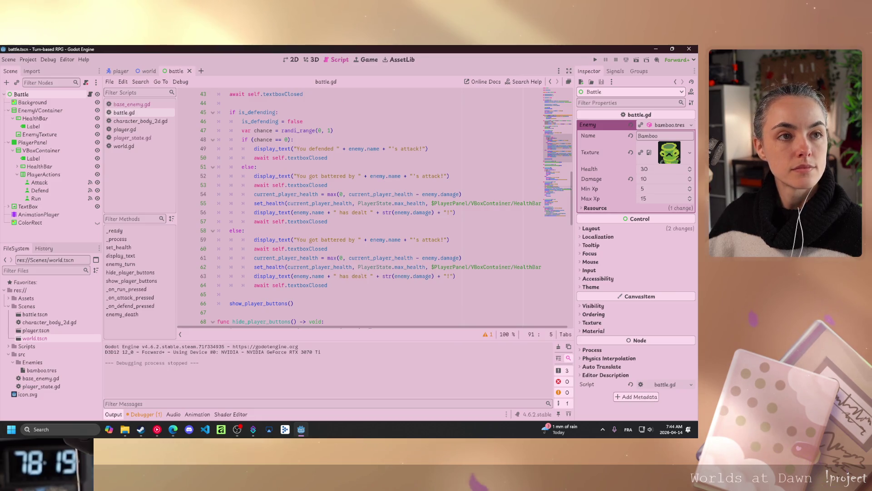
mouse_move(331, 258)
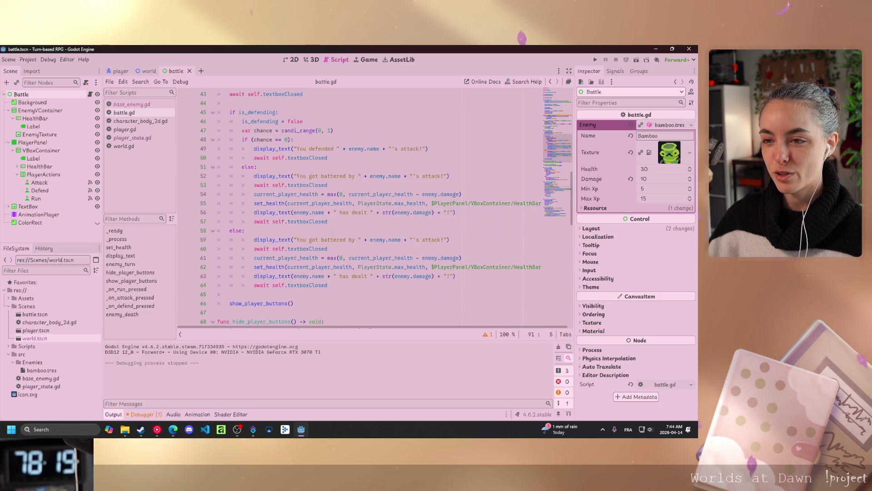
Paste the play/await lines after line 60 and rename the animation to PlayerDamaged
click(359, 248)
key(Return)
key(ctrl+v)
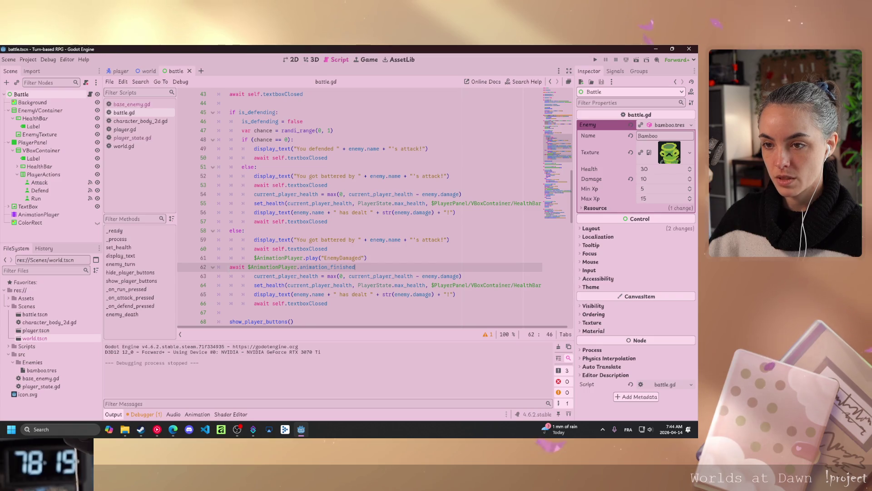
click(230, 267)
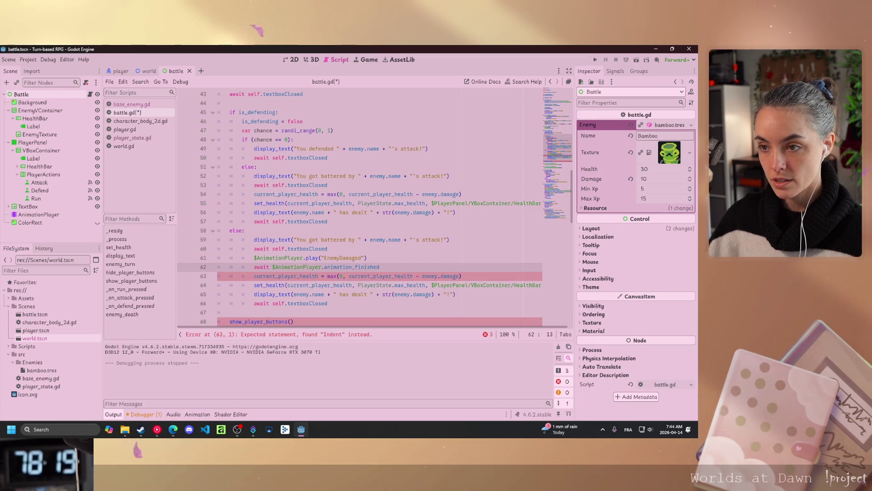
click(362, 257)
drag(328, 258, 325, 259)
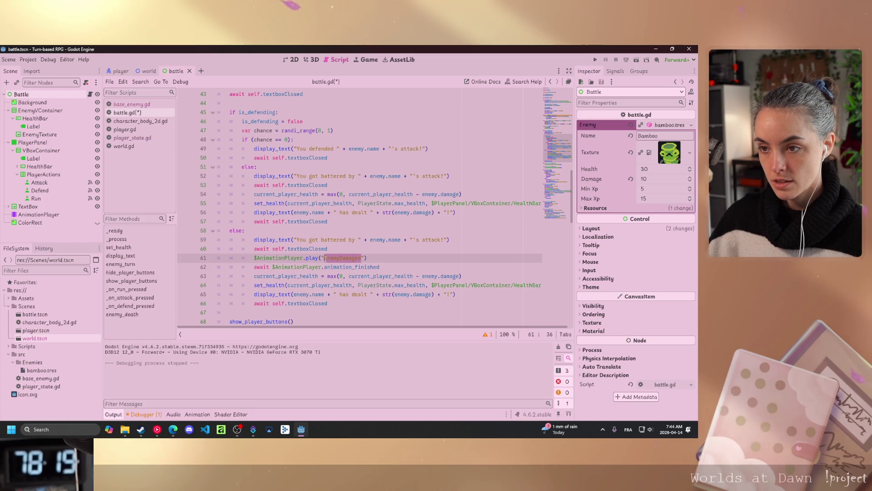
text(PlayerDamaged)
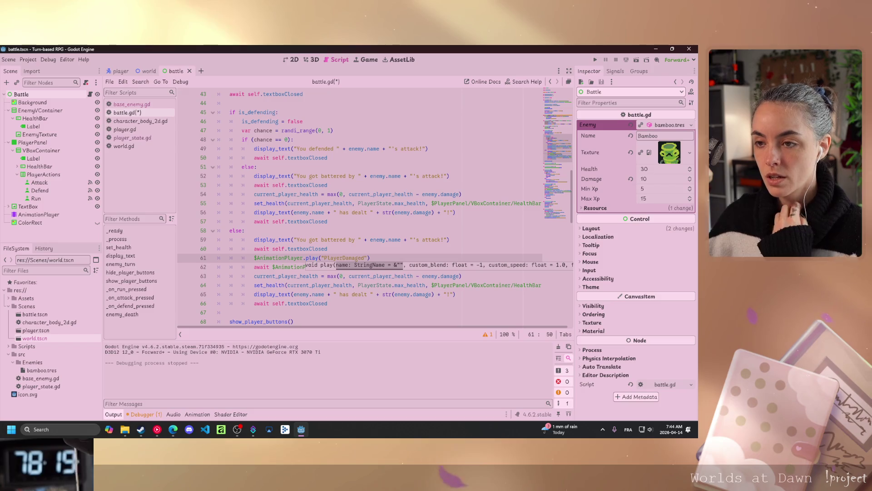
mouse_move(314, 258)
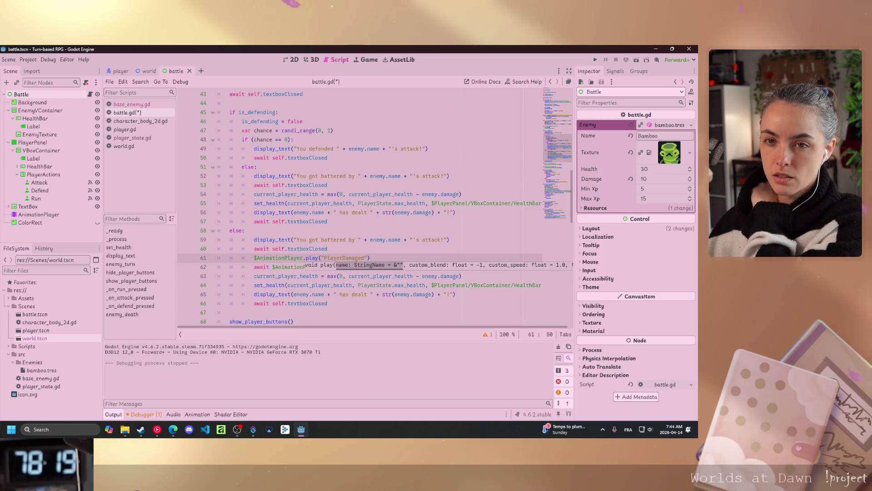
mouse_move(270, 240)
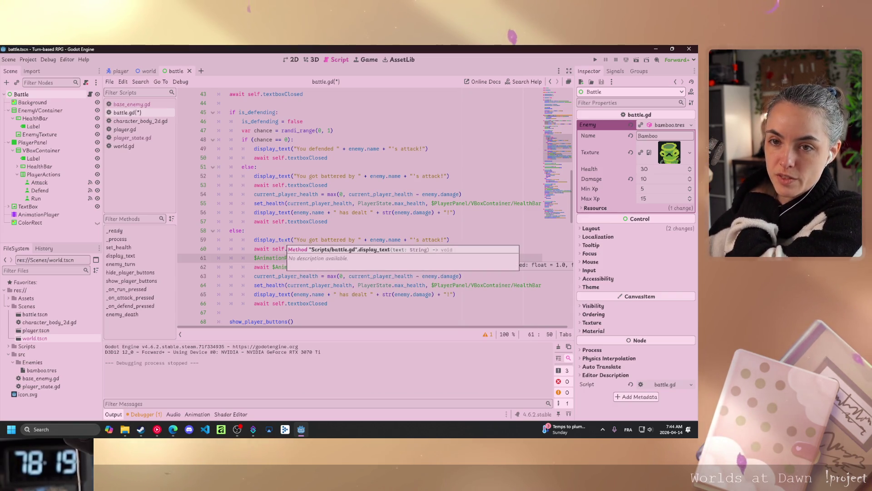
Copy both PlayerDamaged lines into the first battered branch and run the game with F5
click(255, 248)
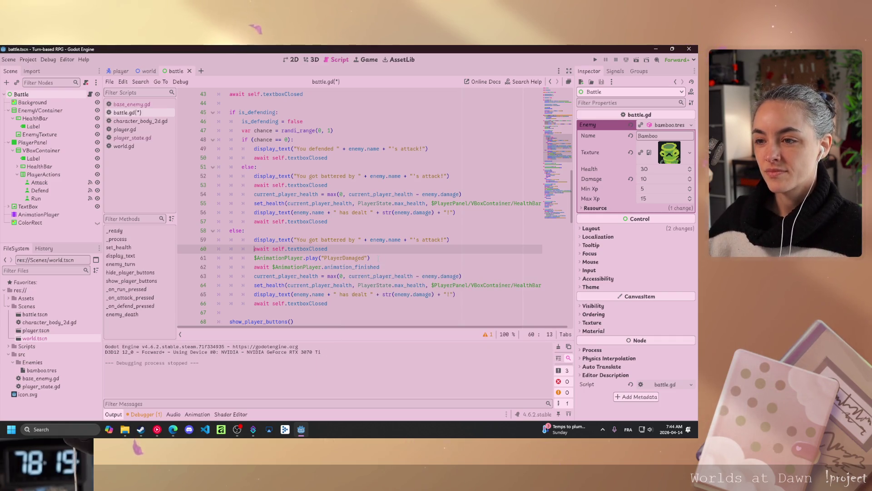
drag(379, 266, 255, 258)
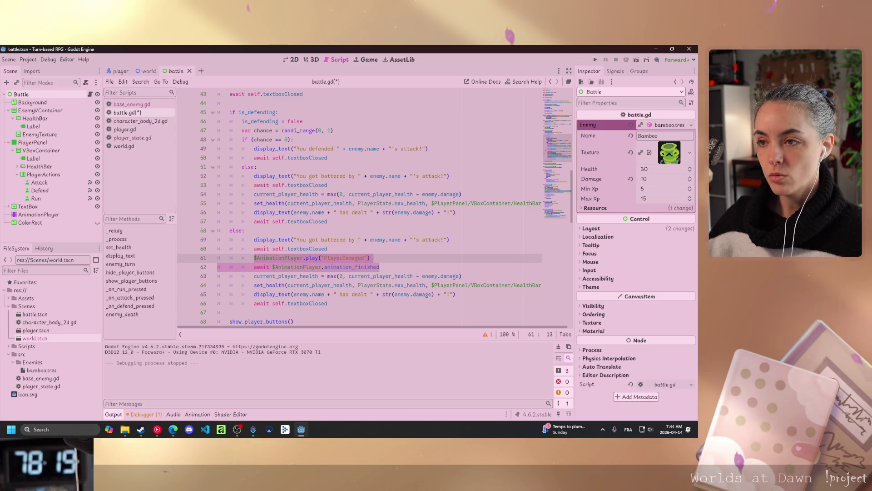
key(ctrl+c)
click(362, 185)
key(Return)
key(ctrl+v)
key(F5)
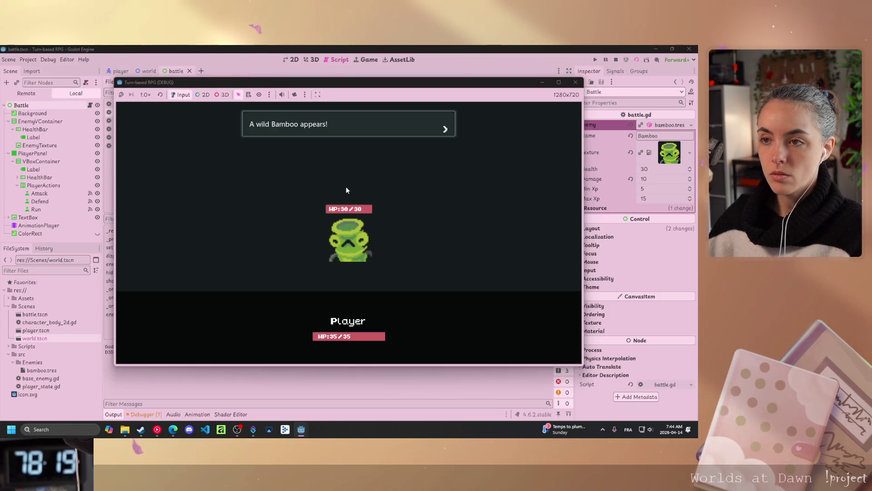
Attack once and advance through Bamboo's turn until the player hits 25 HP, then stop
click(413, 175)
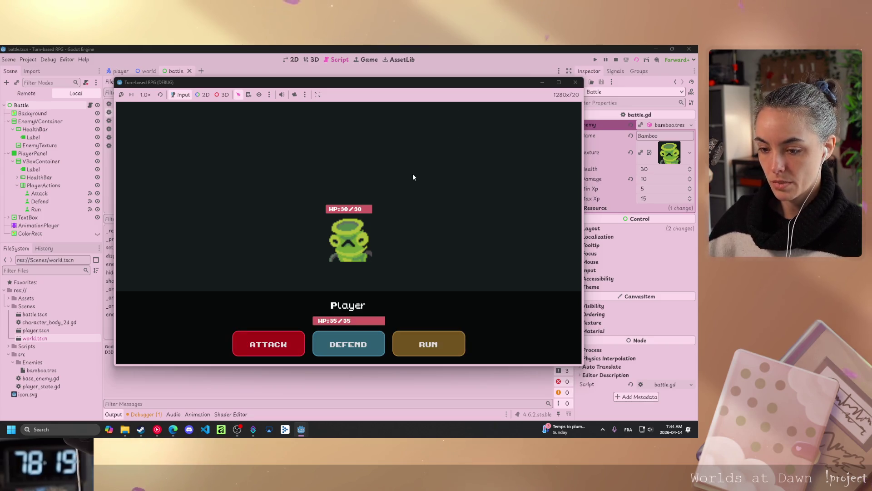
click(269, 344)
click(459, 220)
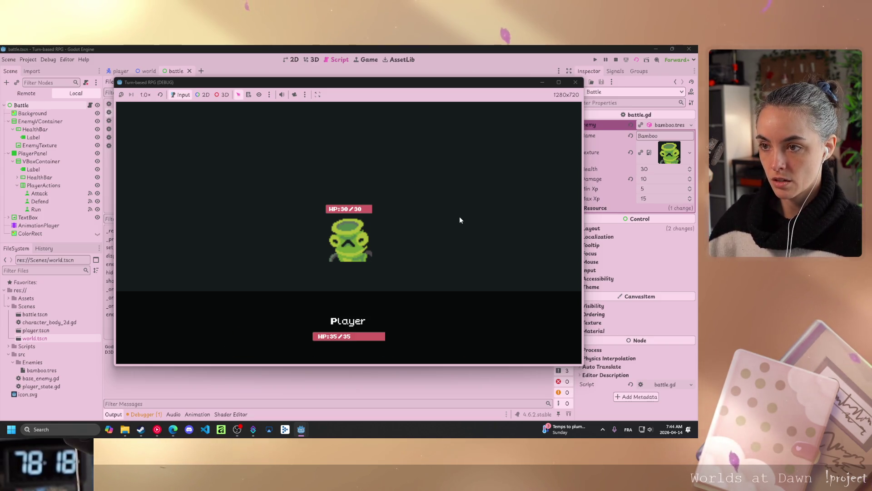
click(459, 219)
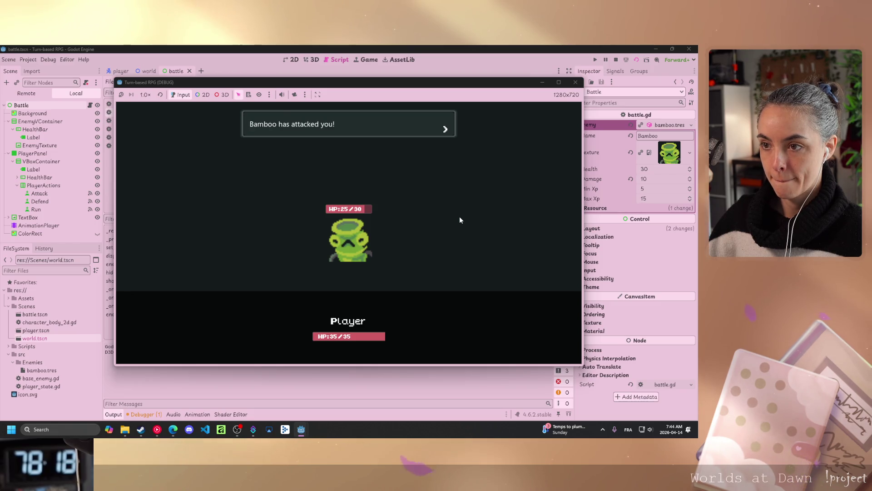
click(460, 218)
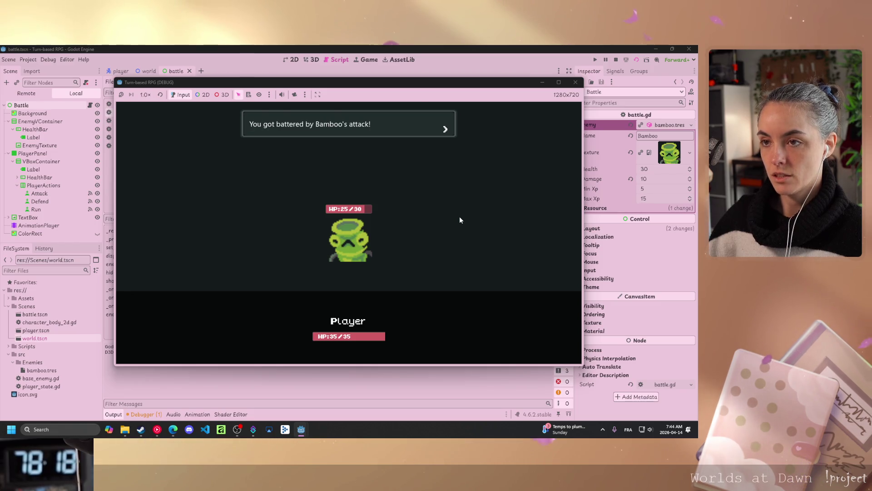
click(460, 217)
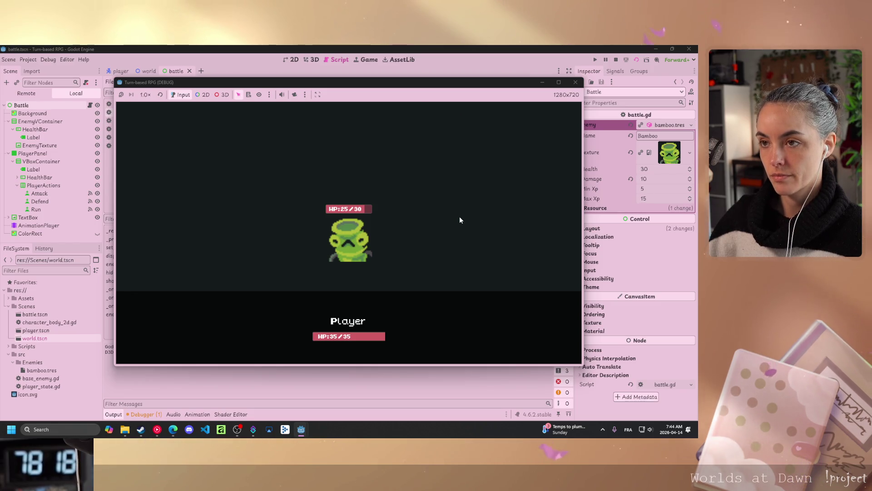
click(475, 171)
click(577, 83)
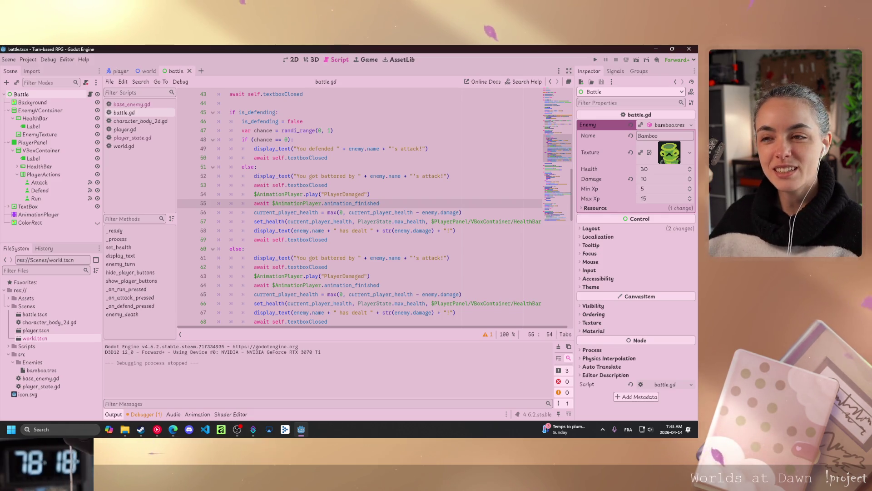
click(328, 240)
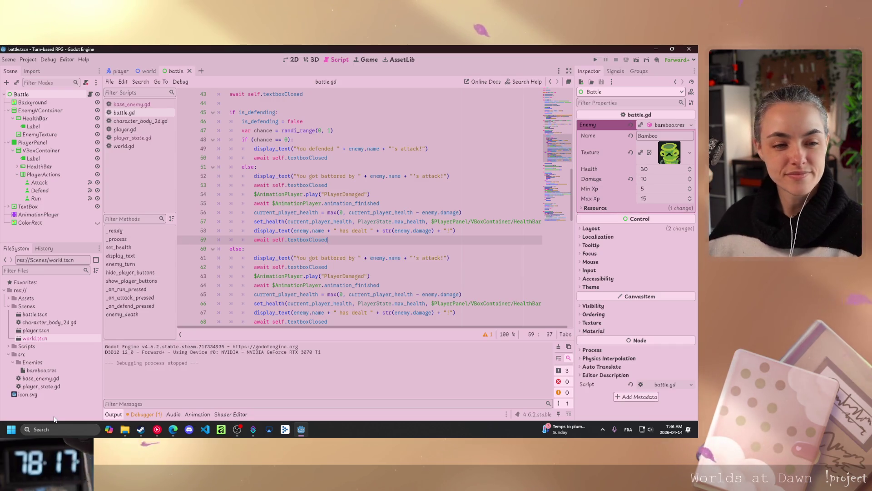
key(alt+Tab)
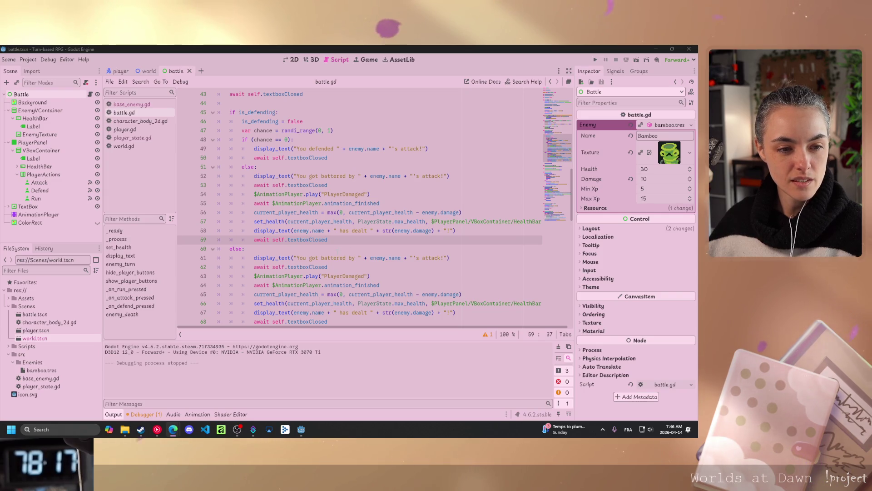
scroll(363, 206, down, 15)
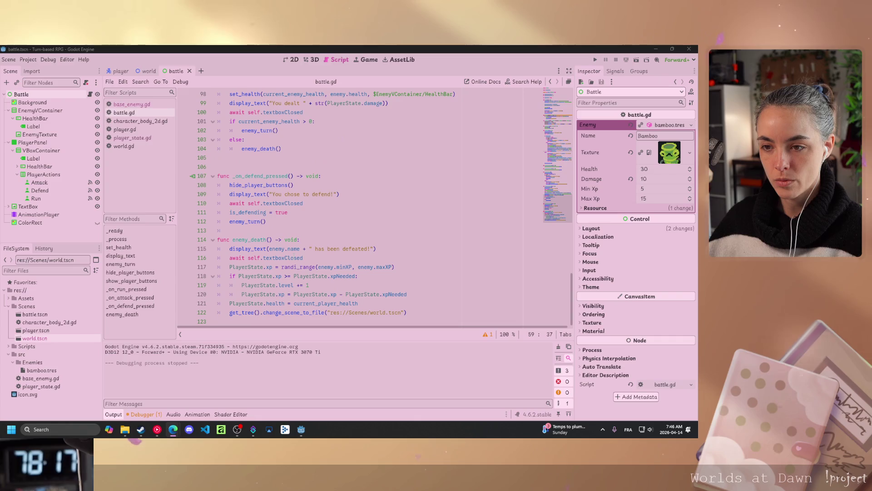
Below enemy_death, write func player_death() -> void: showing "You have been defeated!"
click(407, 312)
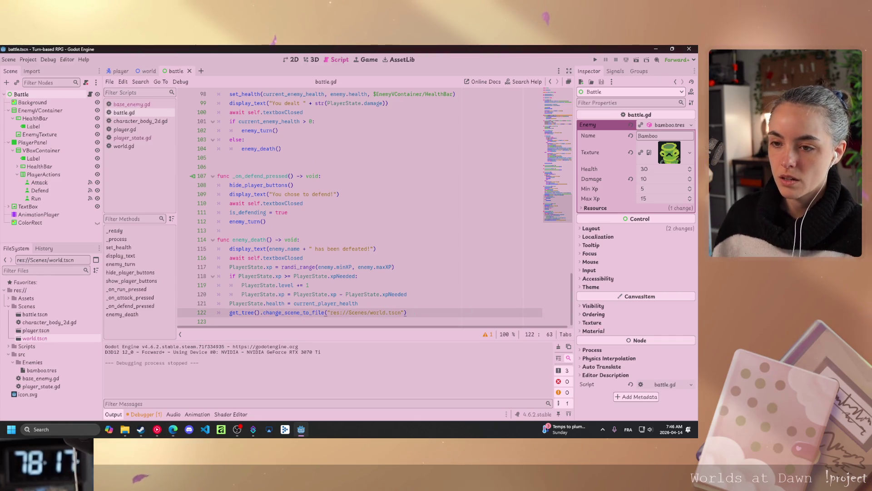
key(Return)
key(Return)
text(func )
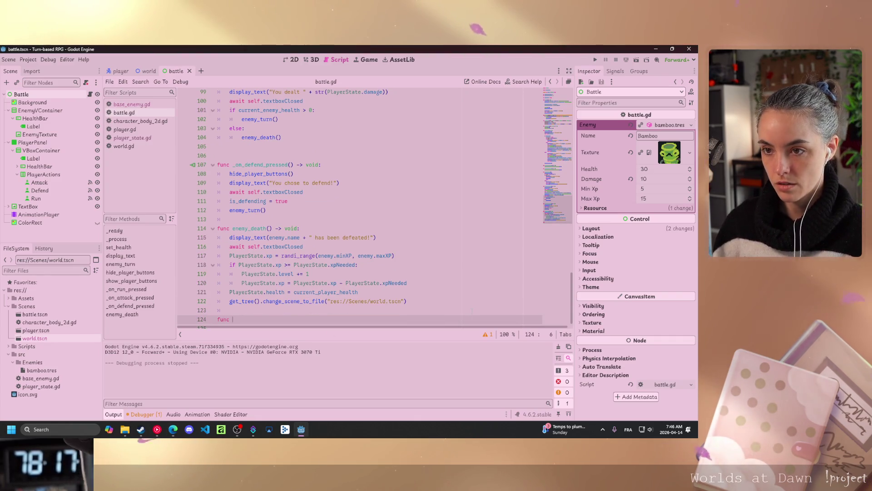
text(player_death)
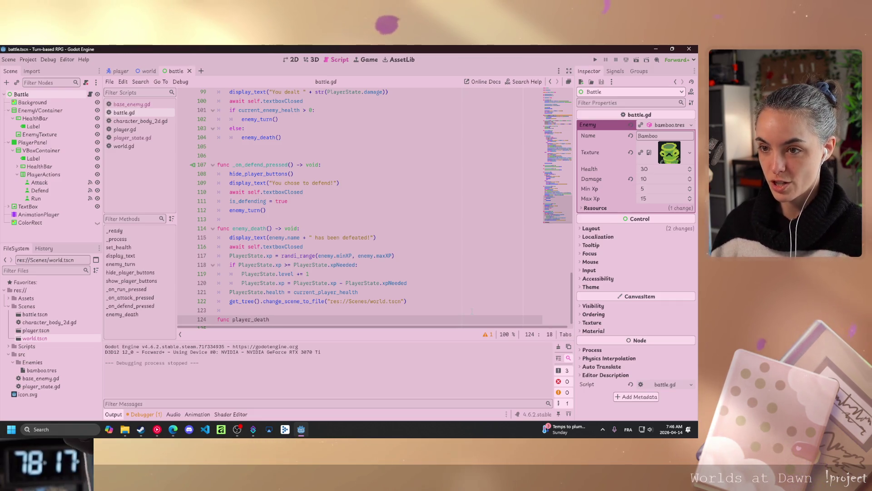
text(() -> )
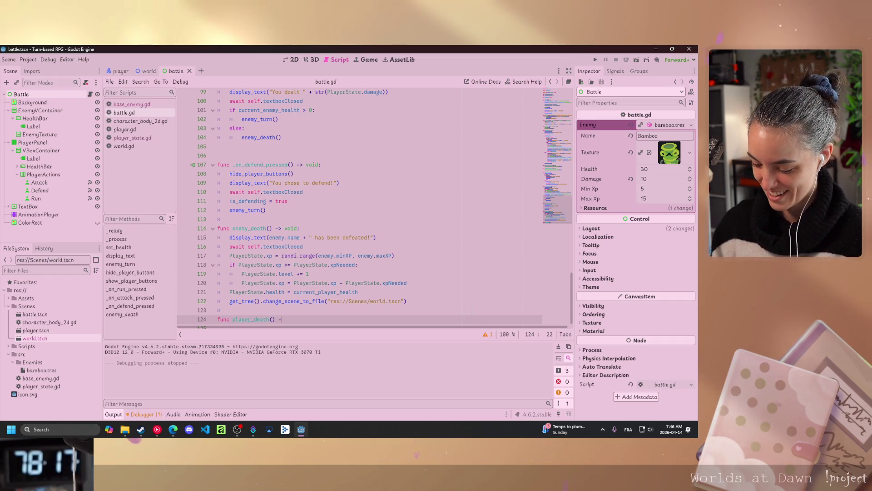
text(void:)
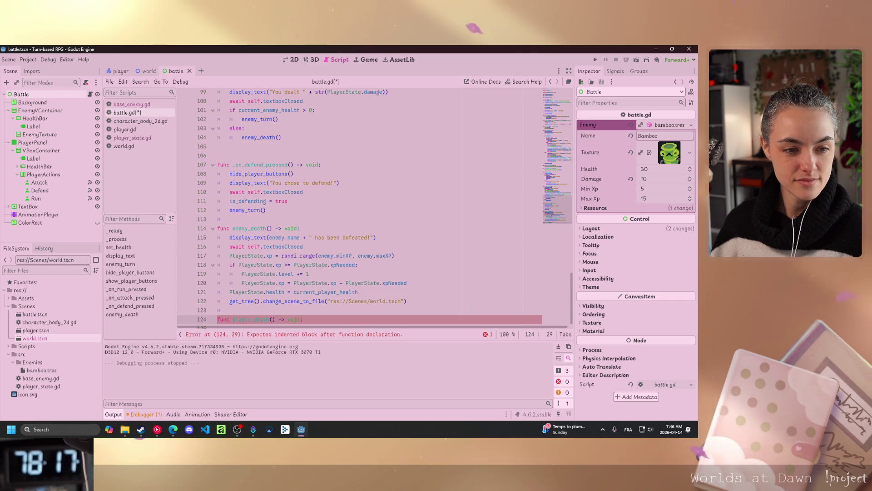
key(Return)
text(di)
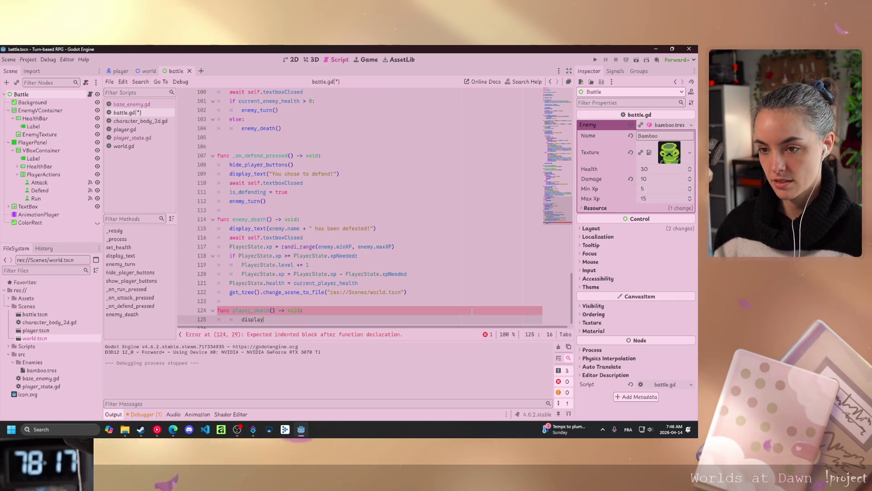
text(splay)
key(Return)
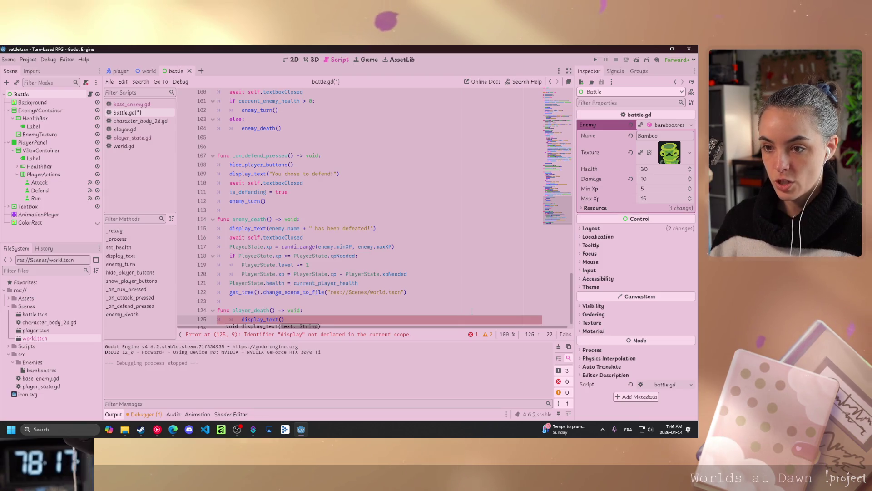
text("You have been)
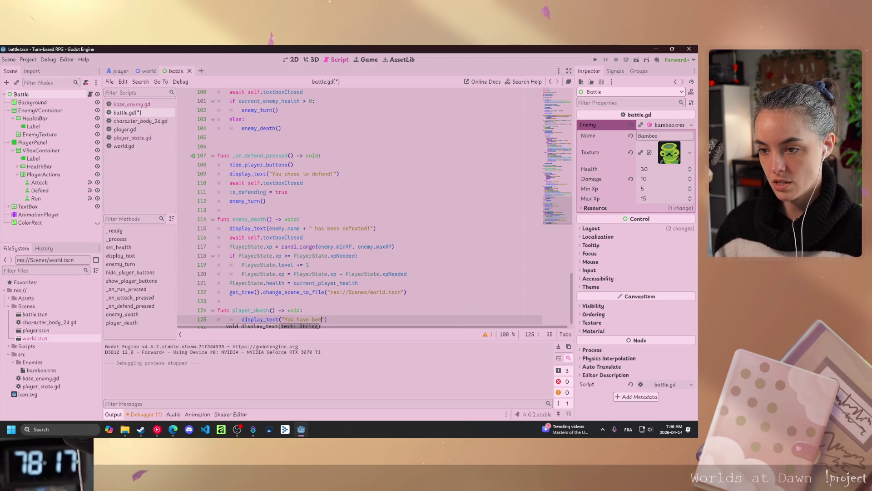
text( defeated!)
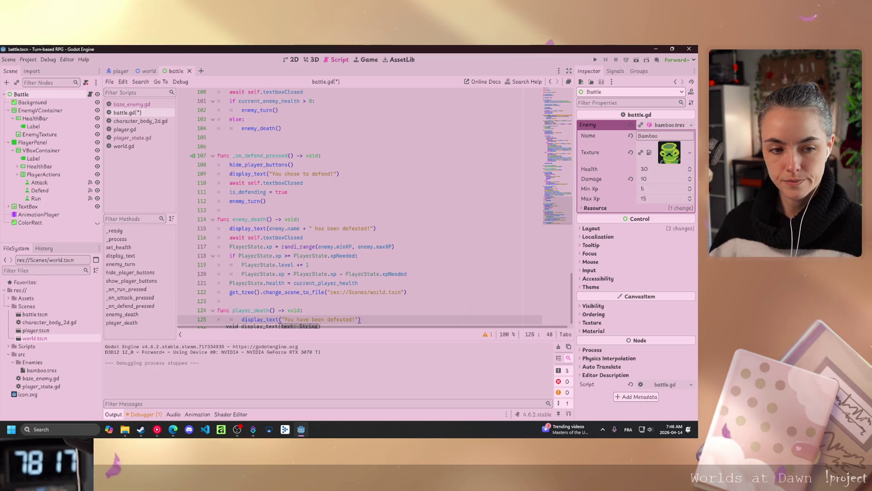
key(Return)
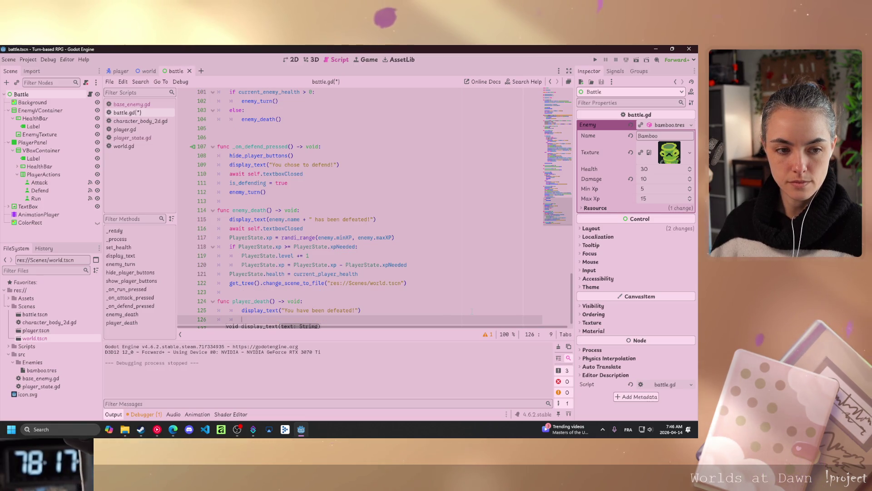
Add await self.textboxClosed and PlayerState.health = PlayerState.max_health to player_death
text(awai)
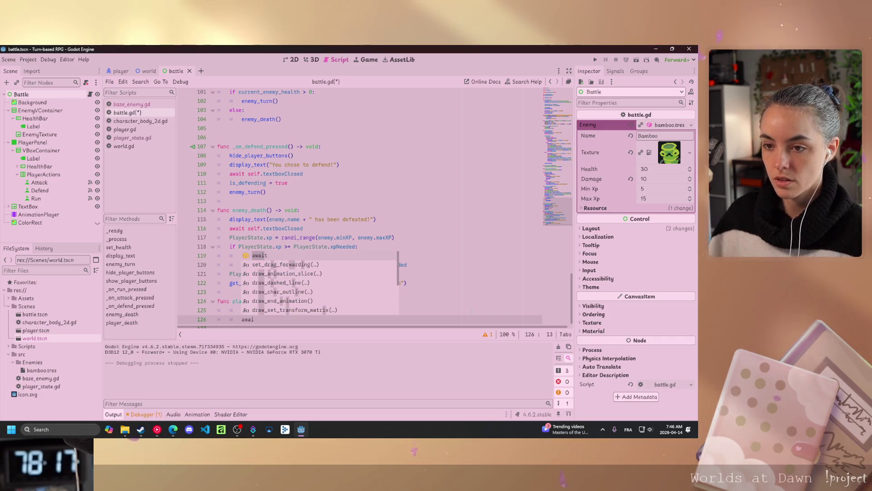
key(BackSpace)
key(BackSpace)
key(BackSpace)
click(303, 174)
drag(303, 173, 230, 173)
key(ctrl+c)
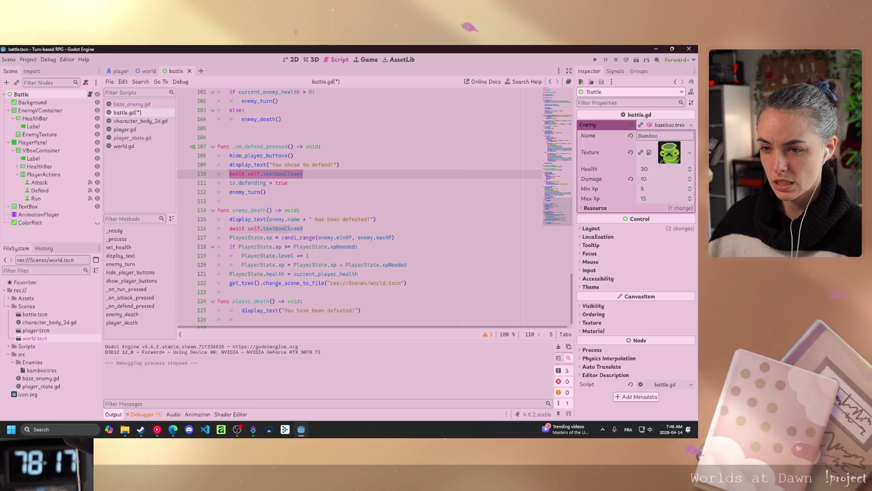
click(246, 319)
key(ctrl+v)
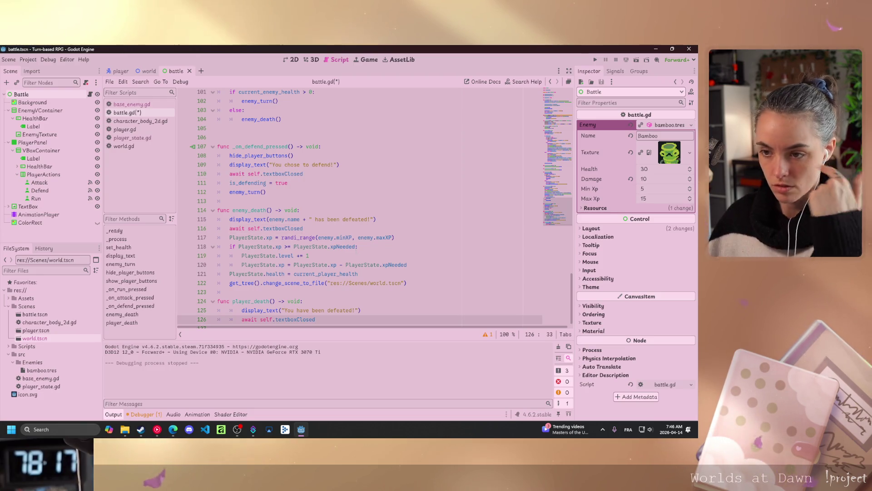
key(Return)
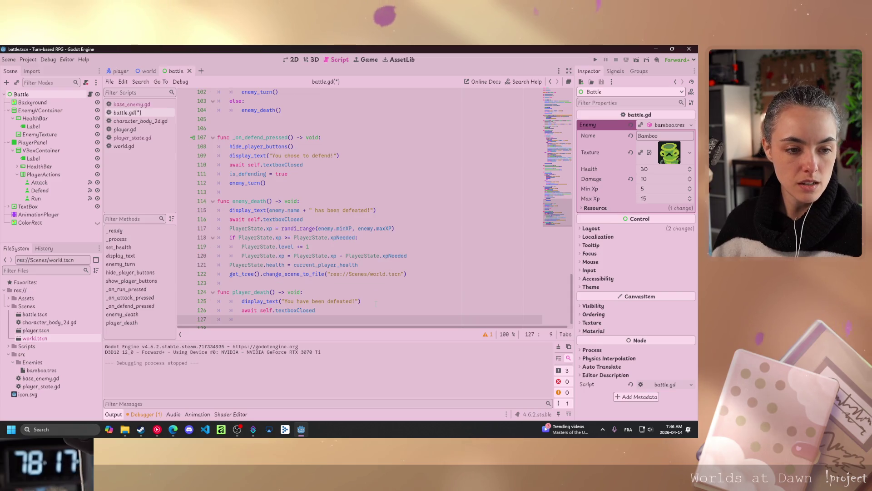
text(PlayerState)
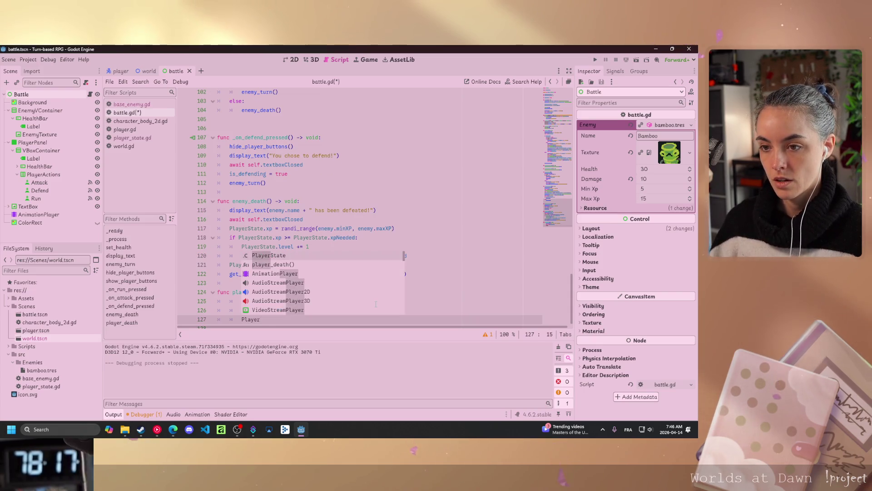
text(.)
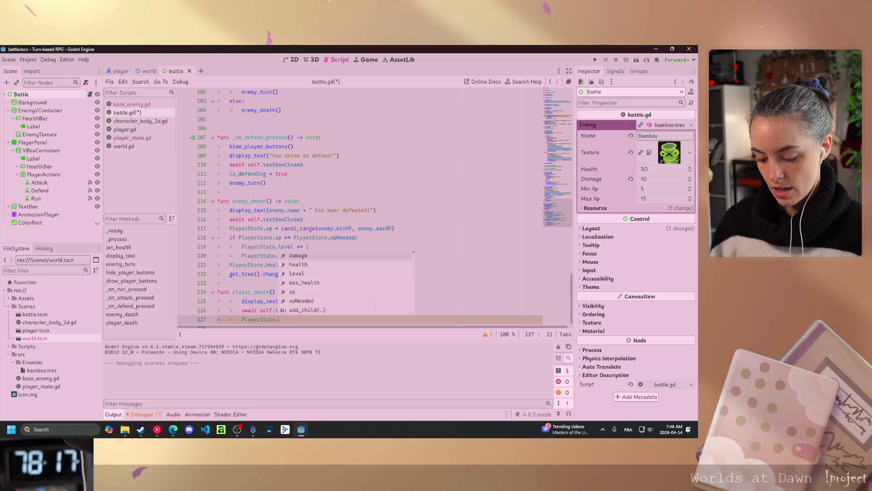
text(health)
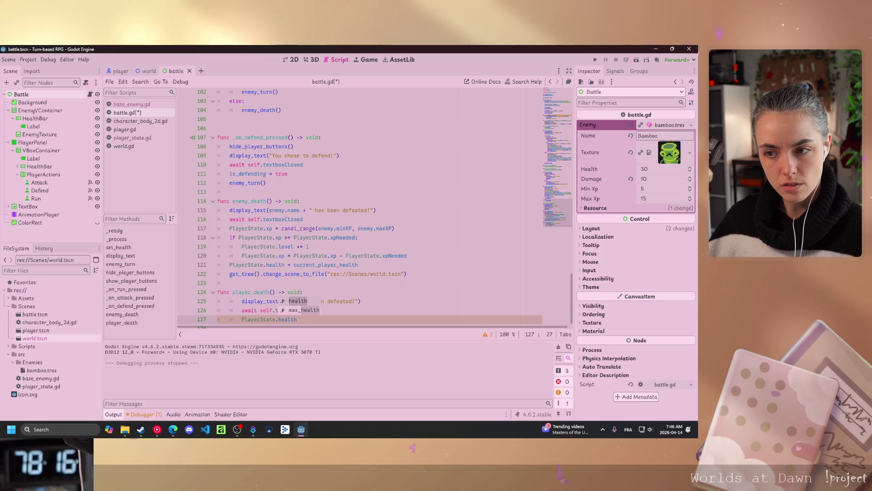
text( = P^la)
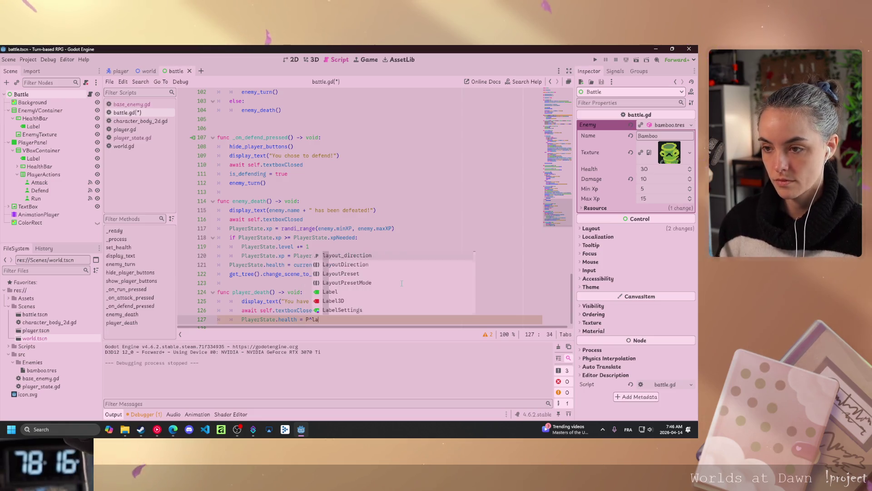
text(yerState)
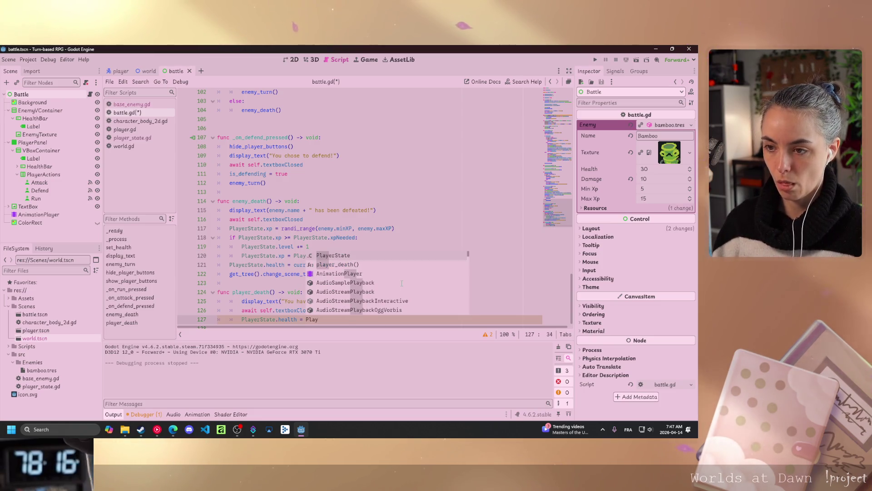
text(.max_health)
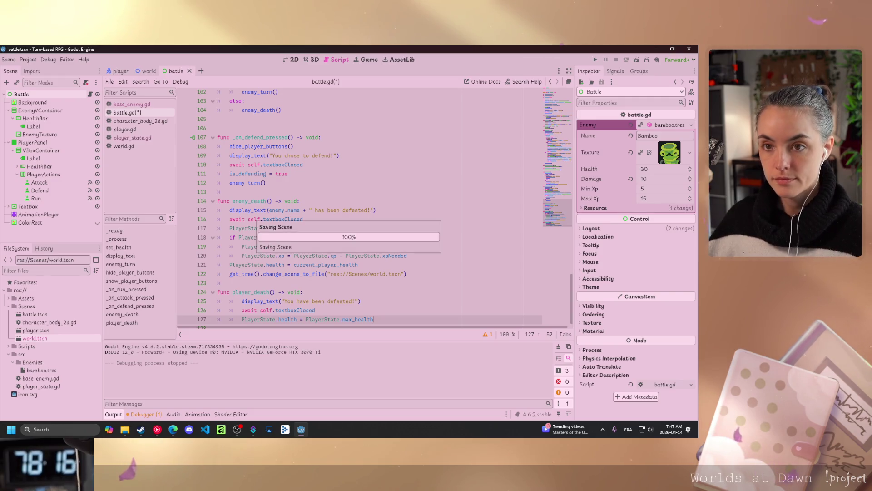
In player_state.gd, declare const reset_position : Vector2 = Vector2(462, 464) below extends Node
click(132, 138)
click(227, 112)
click(218, 103)
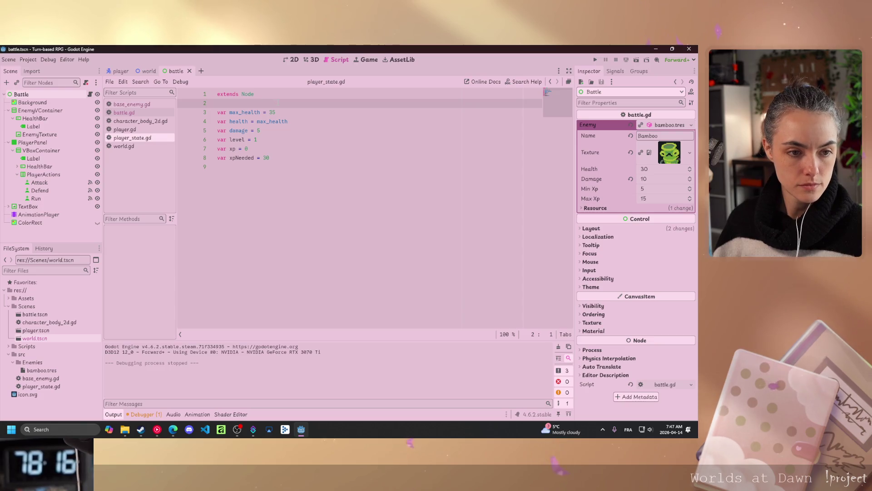
key(Return)
key(Return)
key(Up)
text(c)
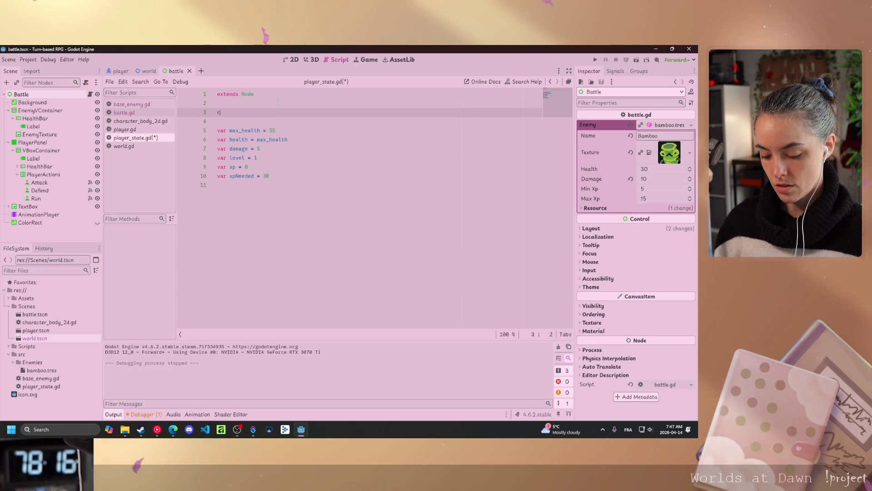
text(onst reset)
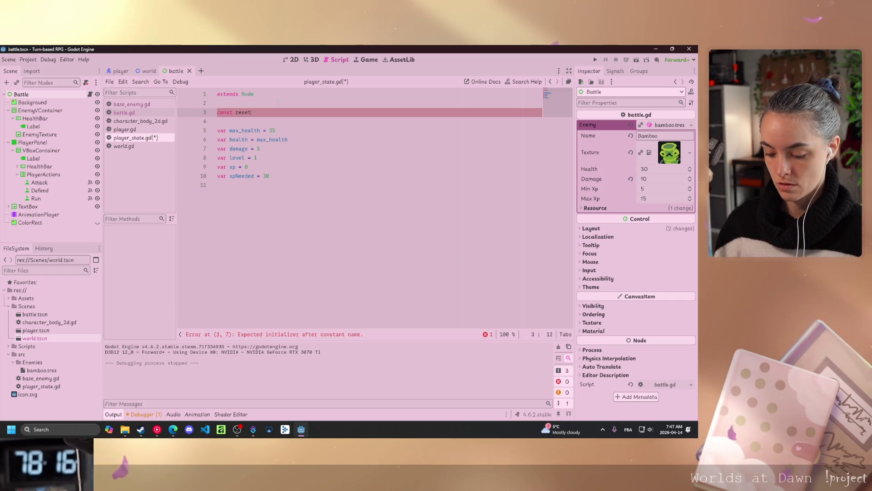
text(_position)
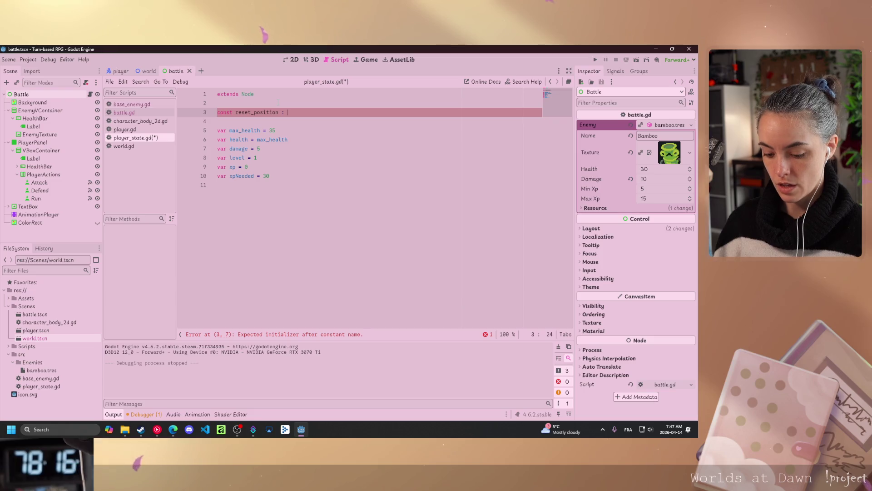
text(: Vector2 = Vector2(462, 464)
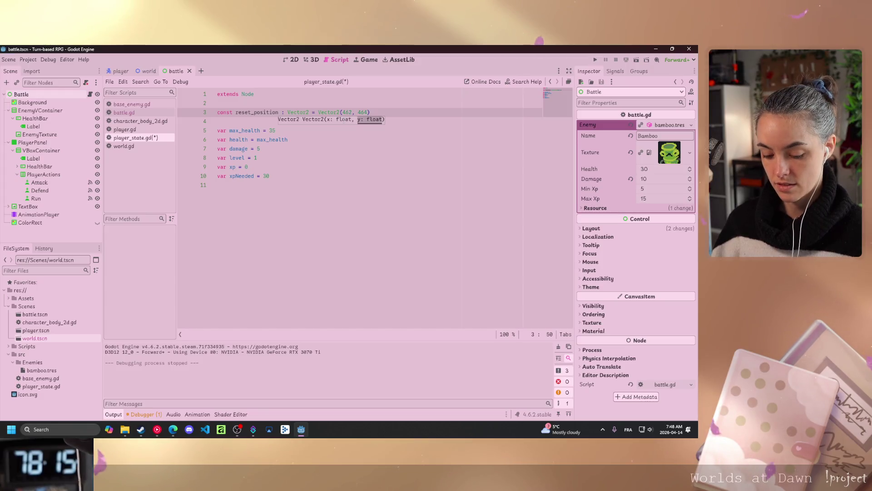
click(292, 60)
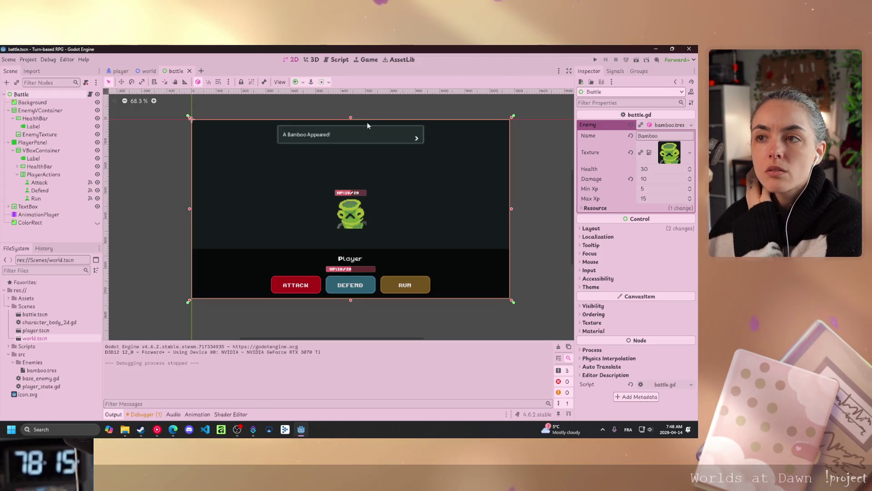
Read the Player's position (317, 482) in the world scene, then return to player_state.gd
click(148, 71)
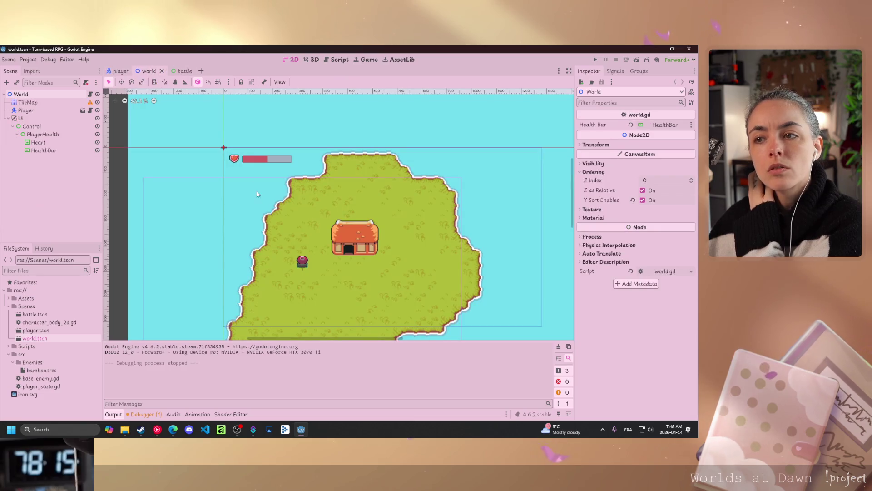
click(308, 269)
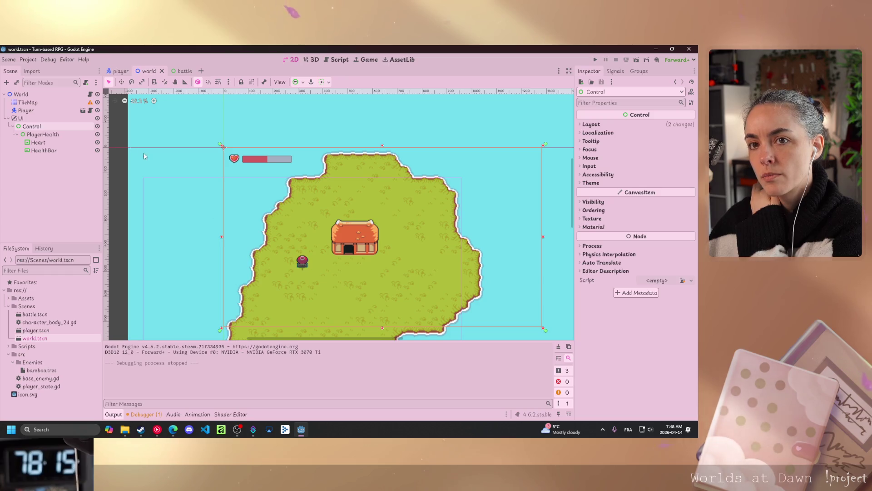
click(303, 264)
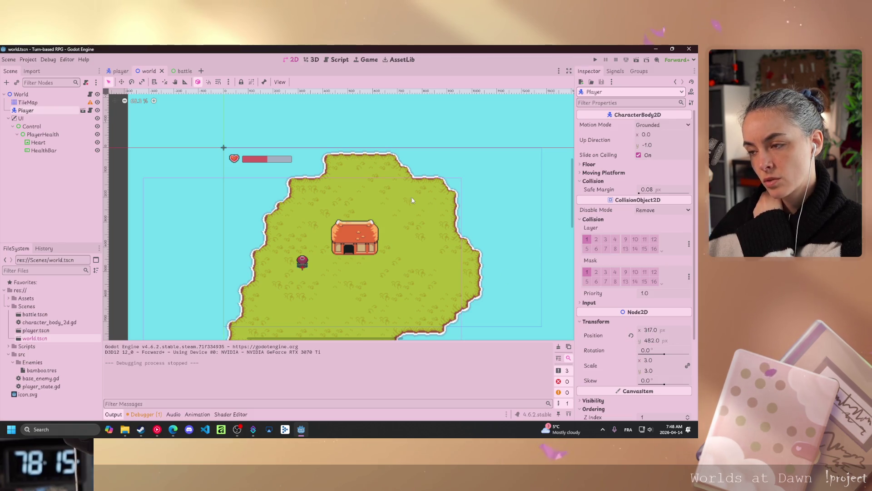
click(336, 59)
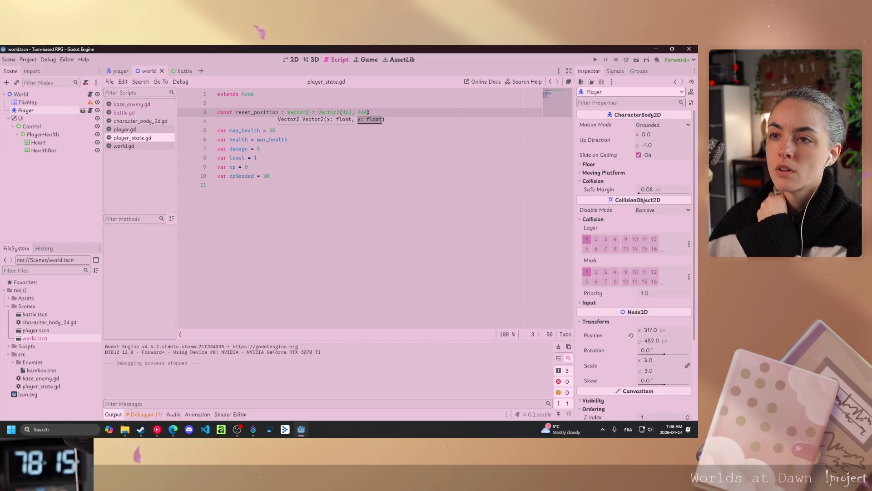
Change reset_position from (462, 464) to Vector2(317, 482) and save player_state.gd
double_click(347, 112)
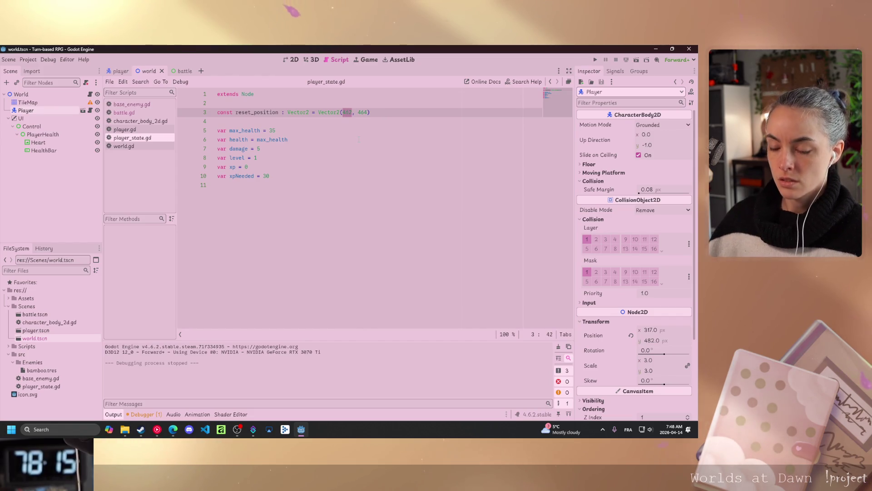
text(317)
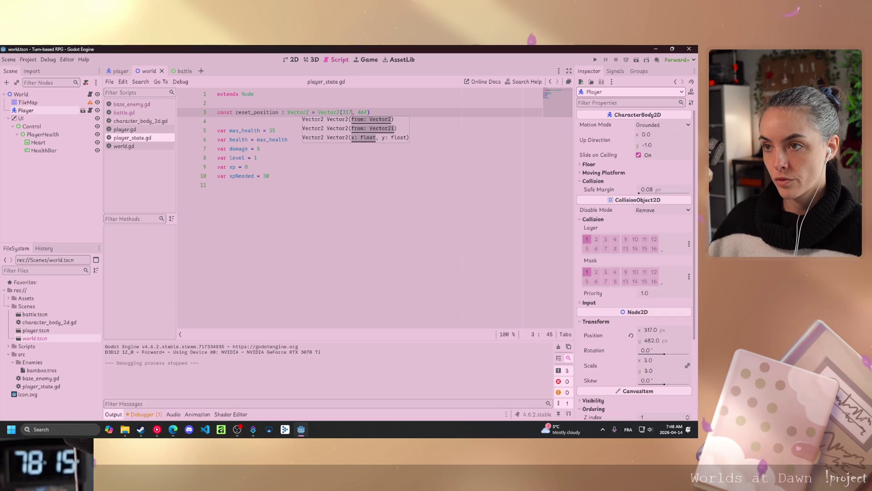
click(368, 112)
key(BackSpace)
key(BackSpace)
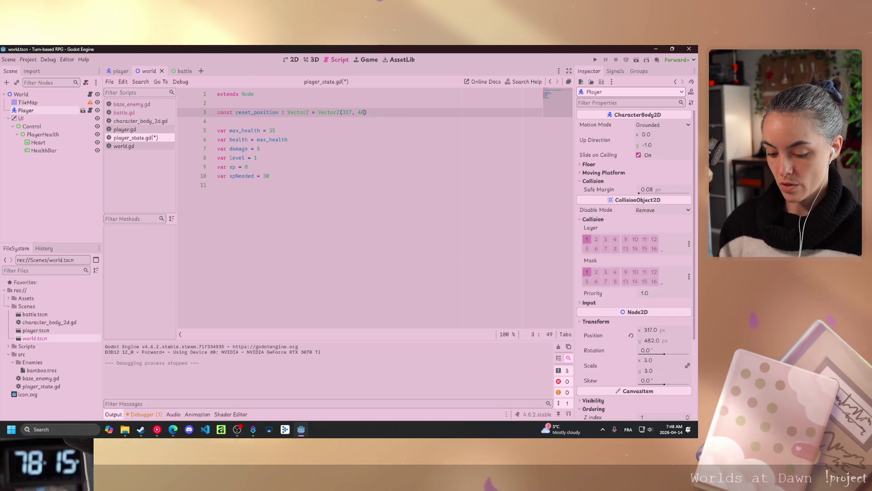
text(2)
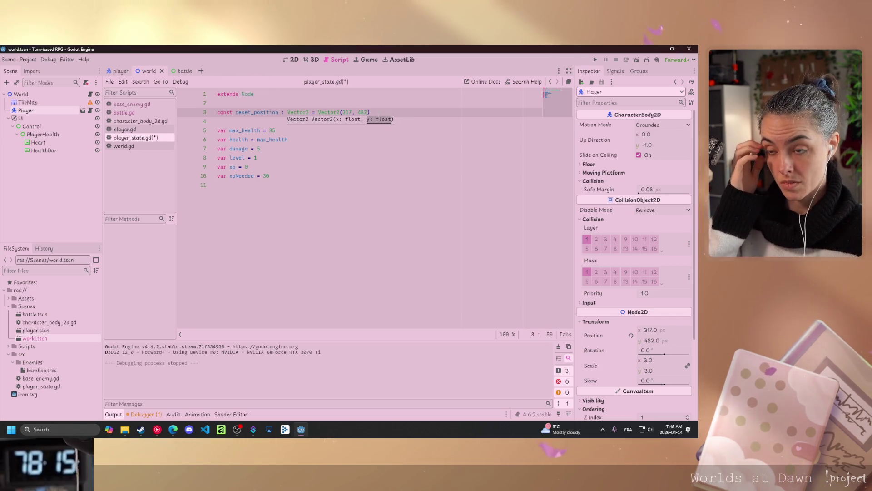
key(ctrl+s)
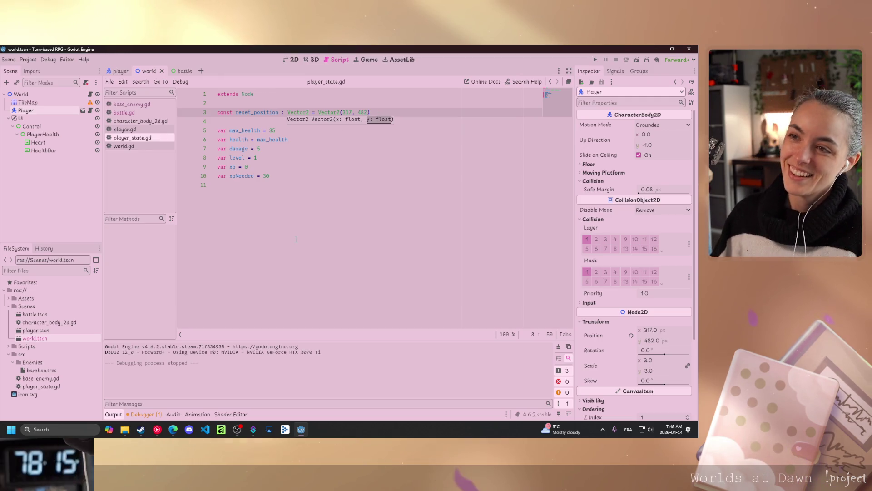
click(287, 189)
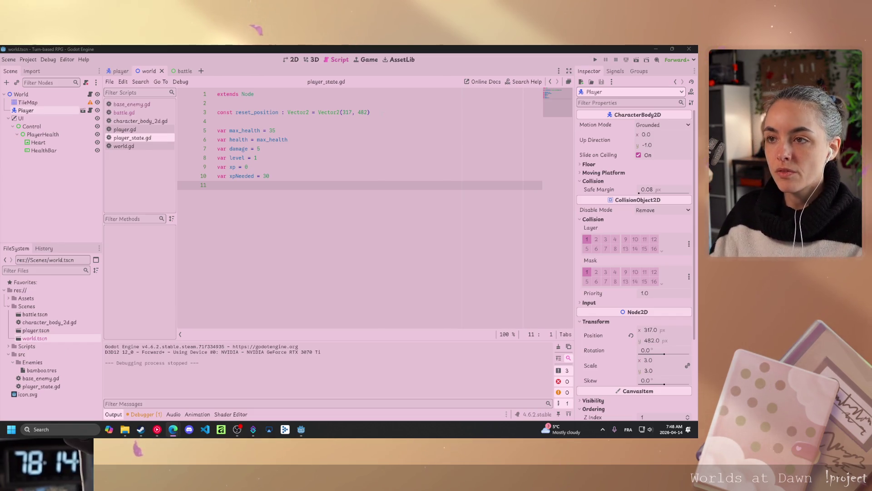
click(427, 113)
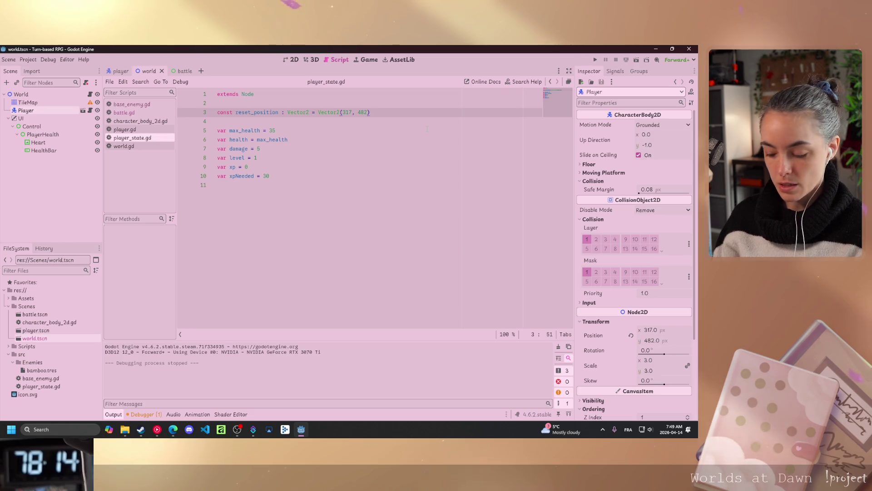
Declare var last_position : Vector2 = Vector2(317, 482) on line 4 and save the script
key(Return)
text(var last_position)
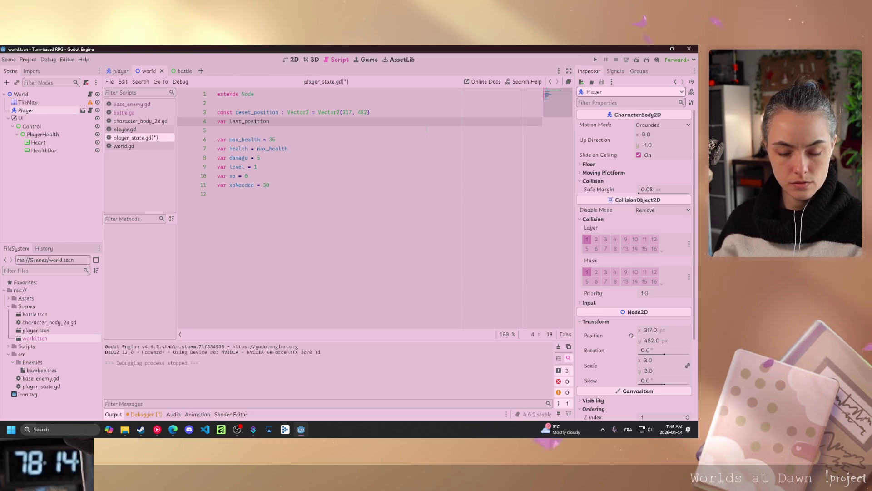
text( : Vector)
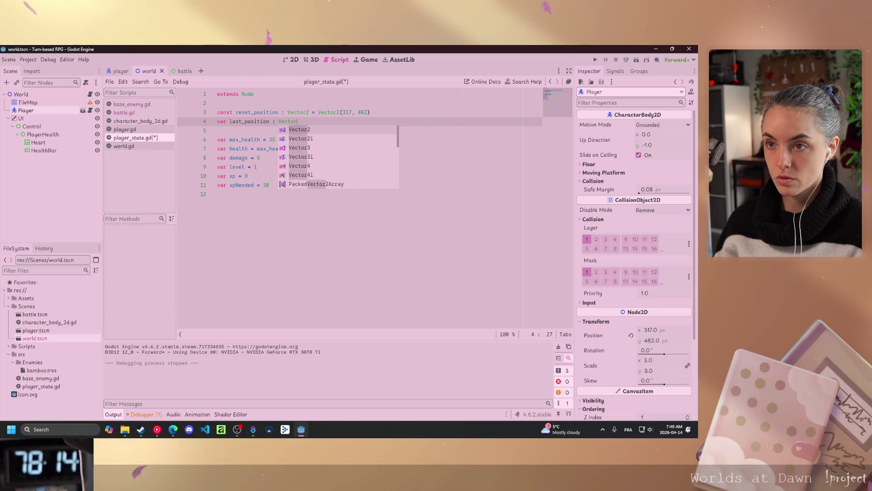
key(Return)
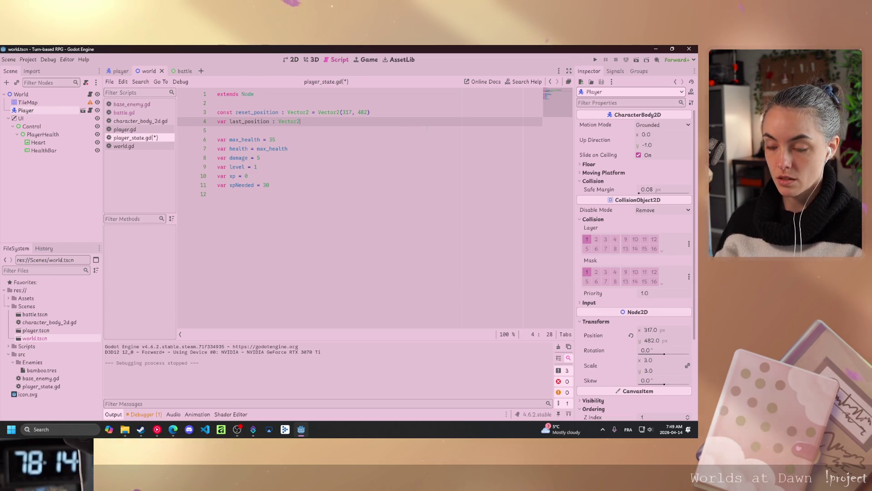
text( = Vecot)
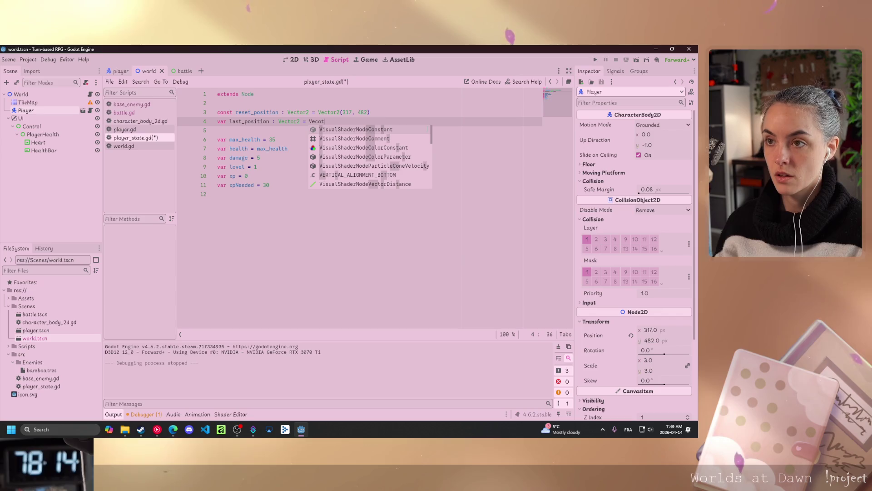
key(BackSpace)
key(BackSpace)
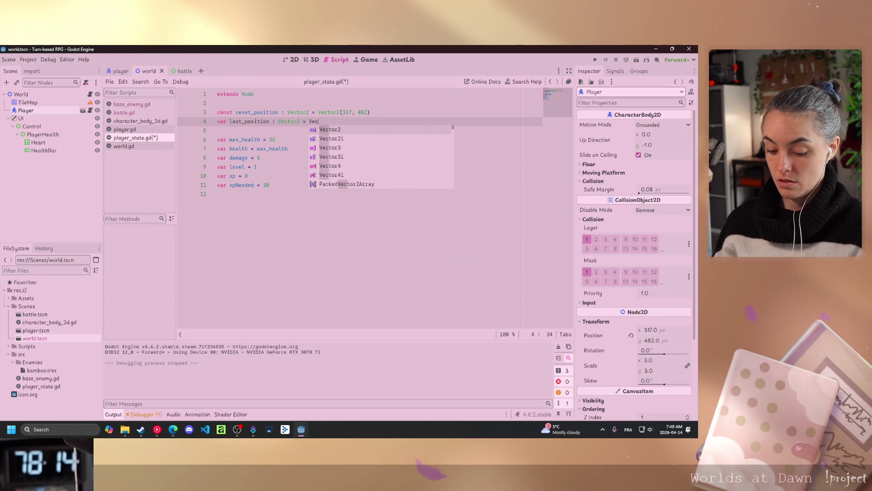
key(Return)
text(())
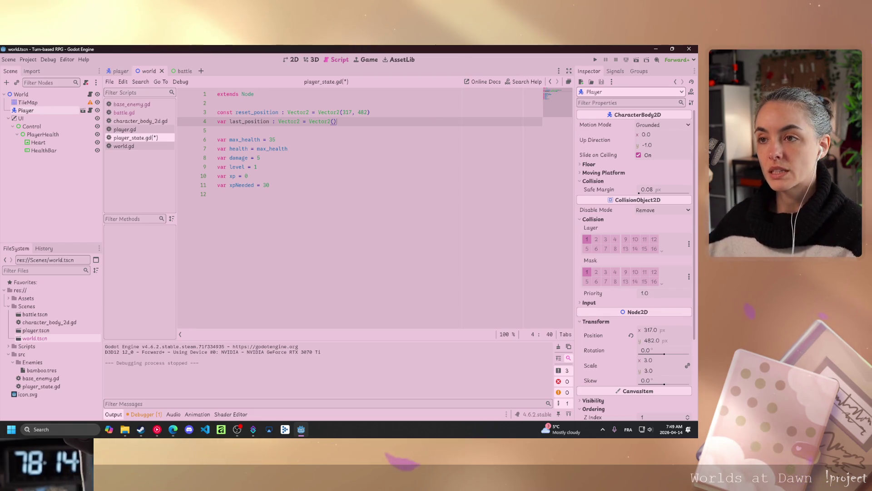
mouse_move(371, 112)
mouse_down()
mouse_move(318, 112)
mouse_move(309, 122)
mouse_up()
key(ctrl+c)
key(ctrl+v)
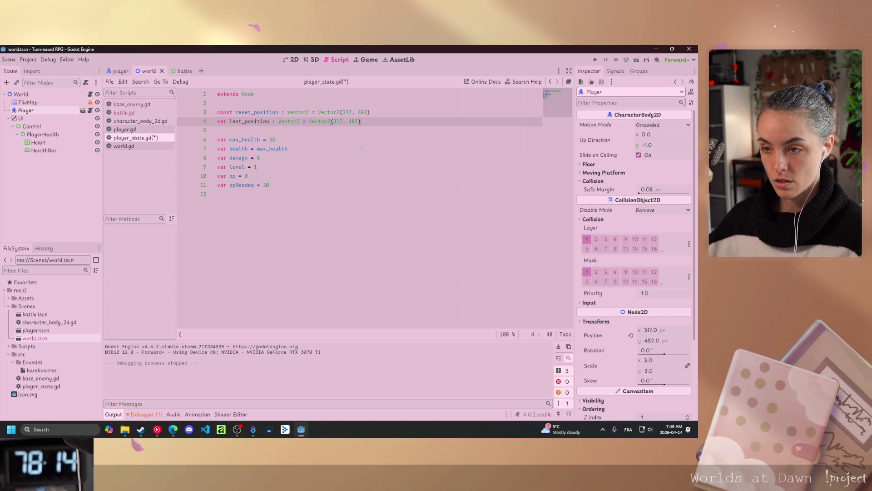
key(ctrl+s)
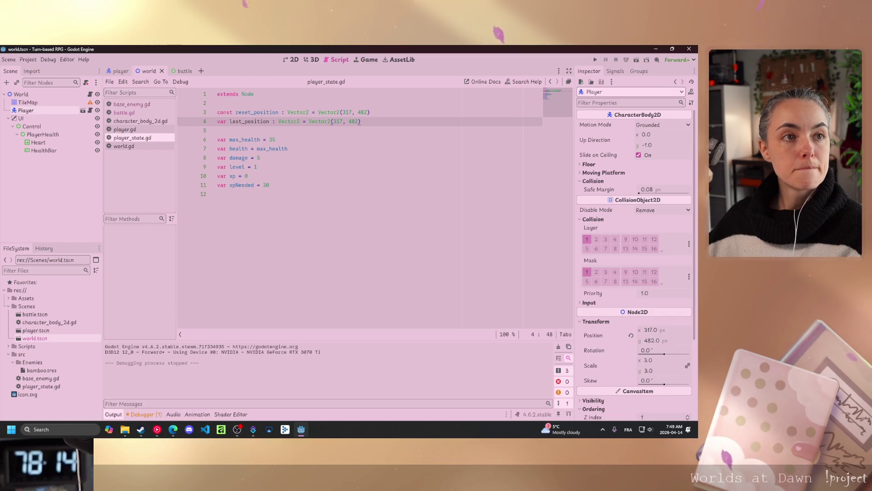
key(alt+Tab)
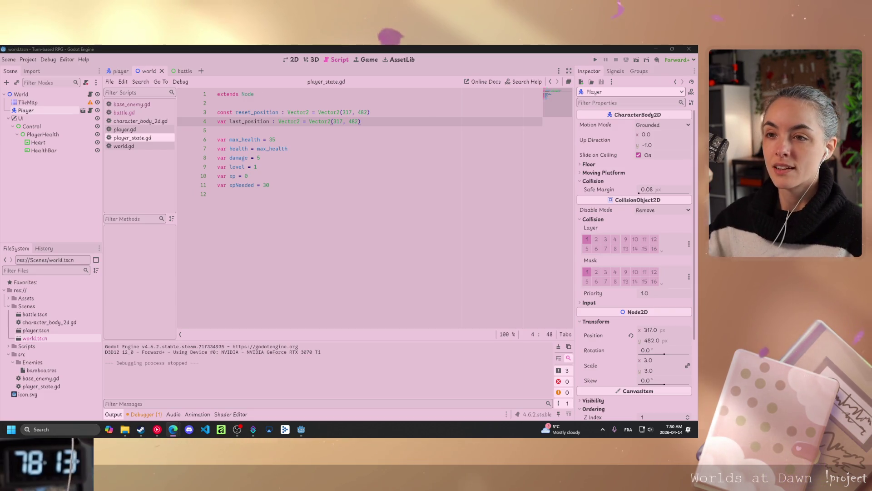
click(266, 185)
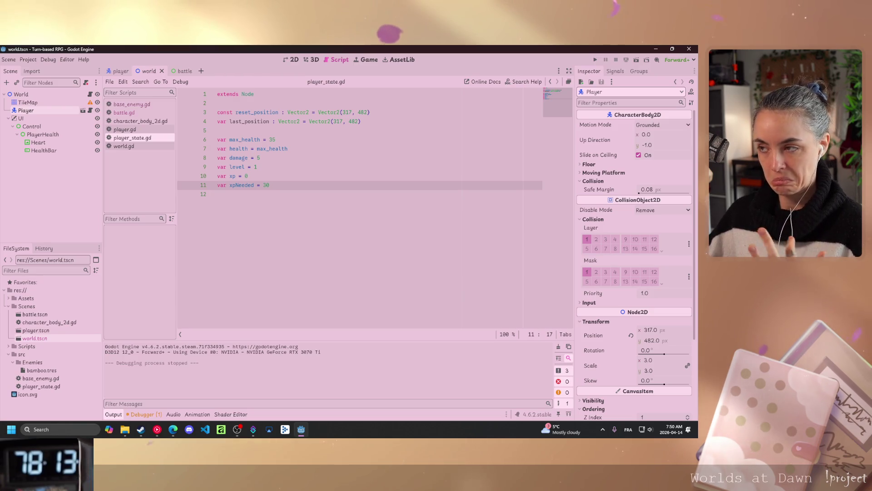
key(Right)
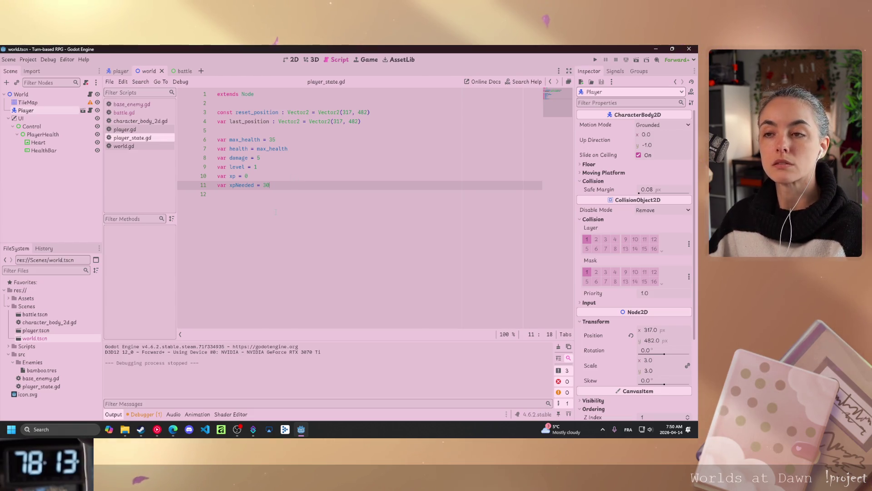
key(alt+Tab)
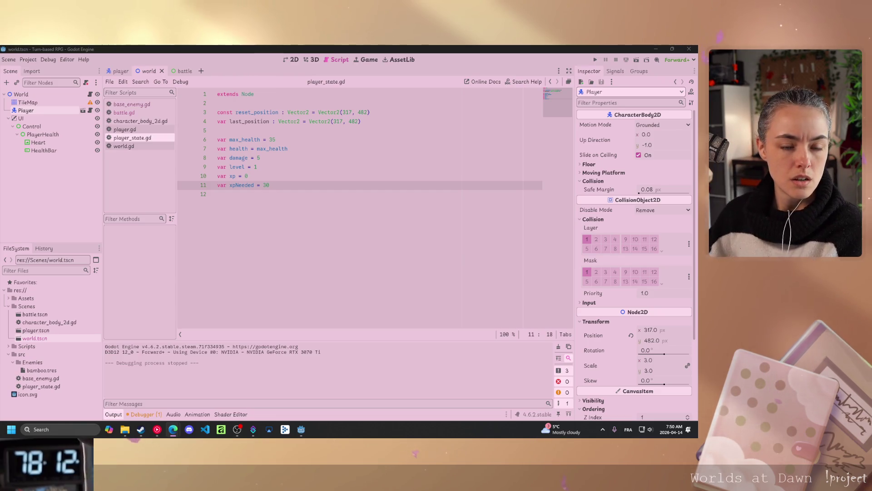
click(253, 149)
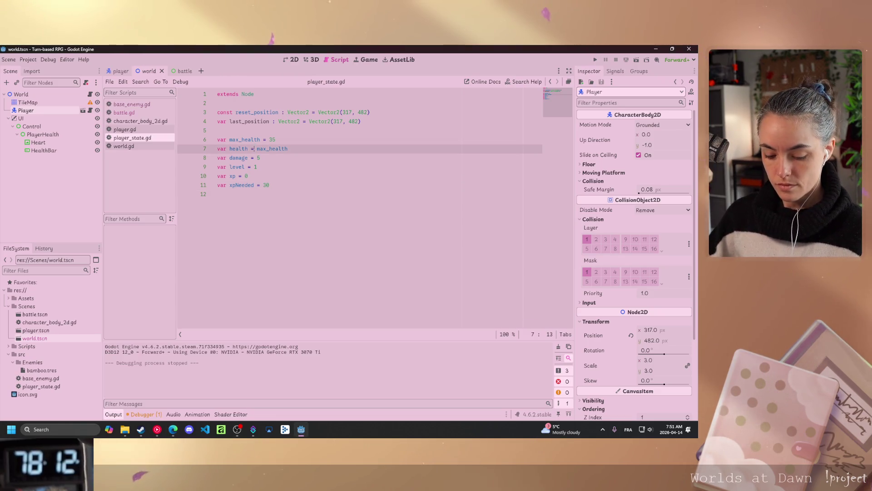
Open player.gd and uncomment its ui_left input check
click(124, 130)
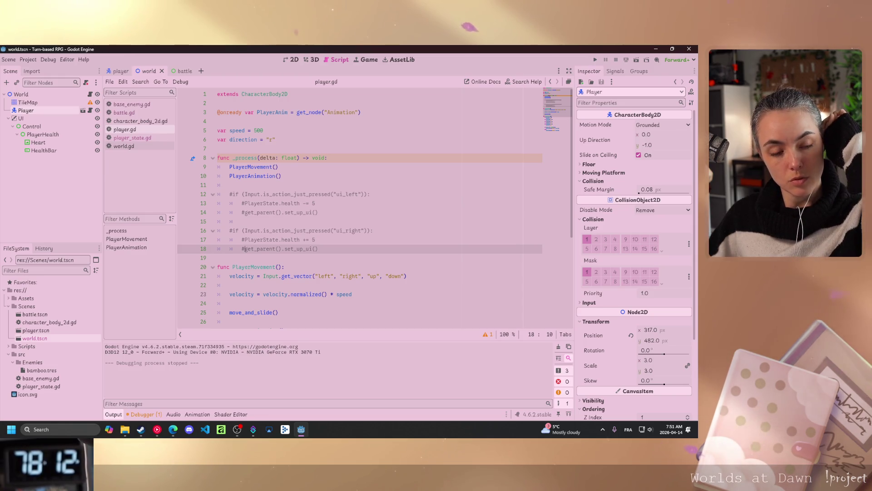
key(alt+Tab)
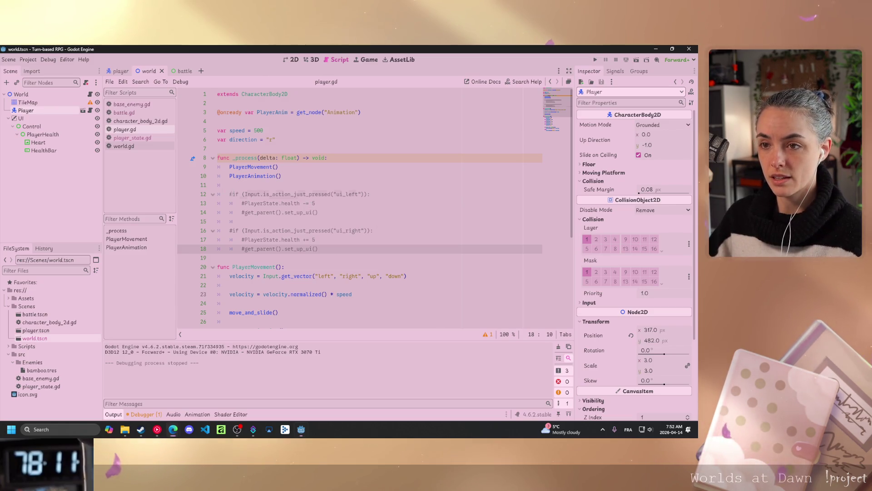
click(231, 194)
key(BackSpace)
Delete the two commented health test lines under the ui_left check in player.gd
drag(318, 212, 242, 203)
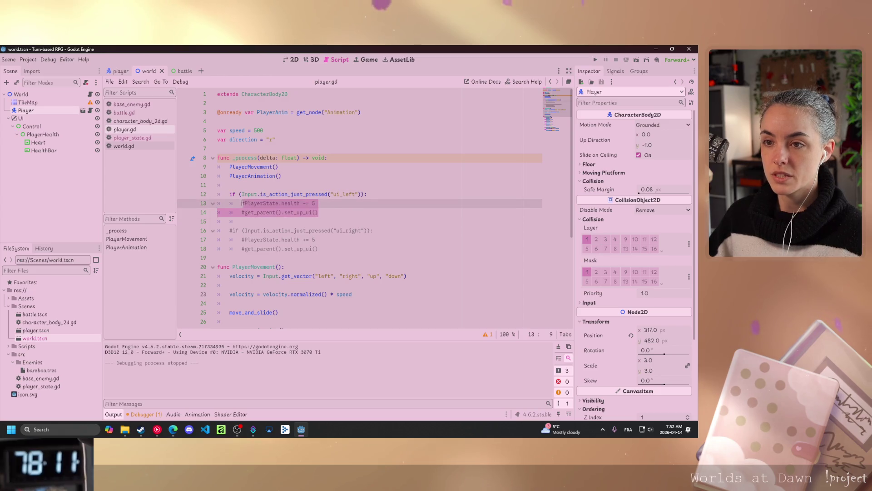
key(BackSpace)
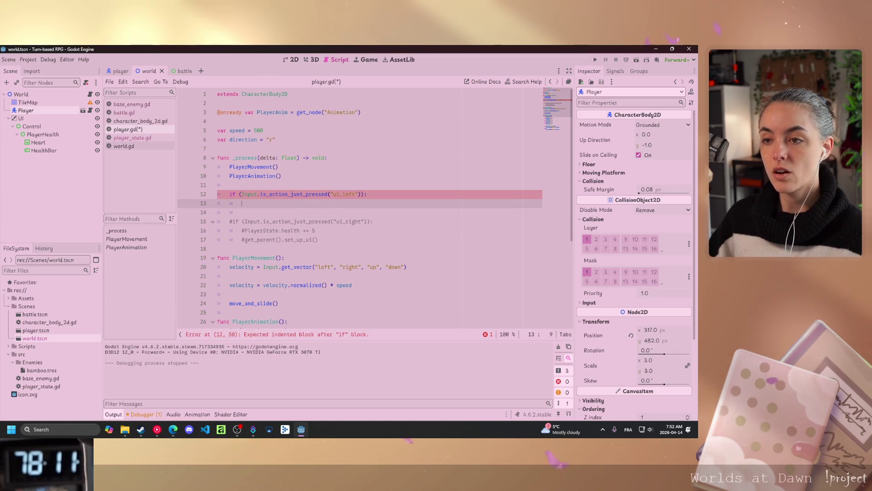
click(319, 240)
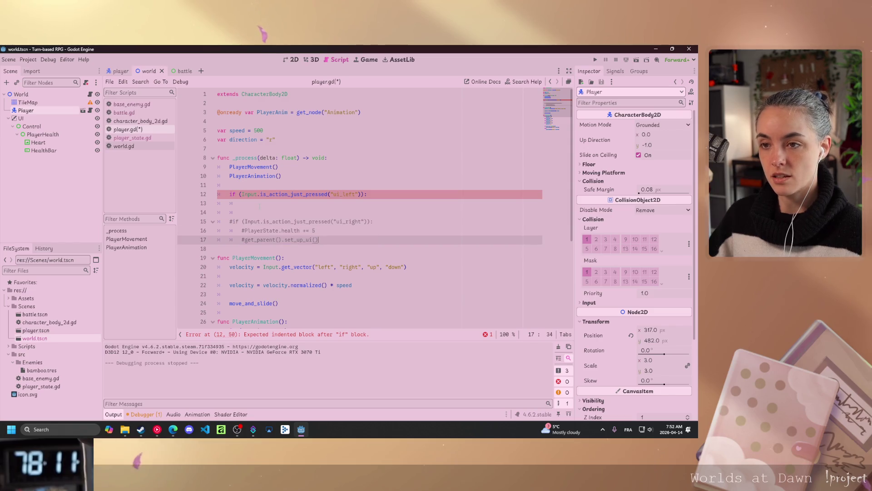
Under the ui_left check, write PlayerState.last_position = self.position using autocomplete
click(242, 204)
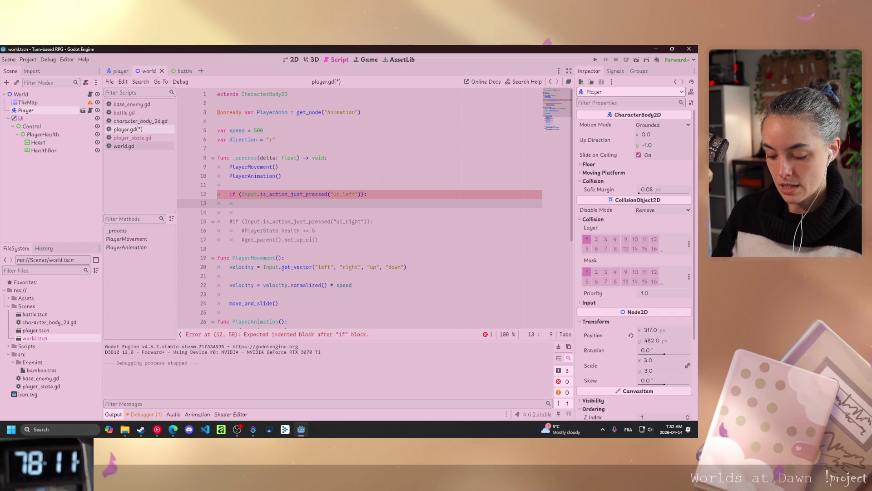
text(P;laPl)
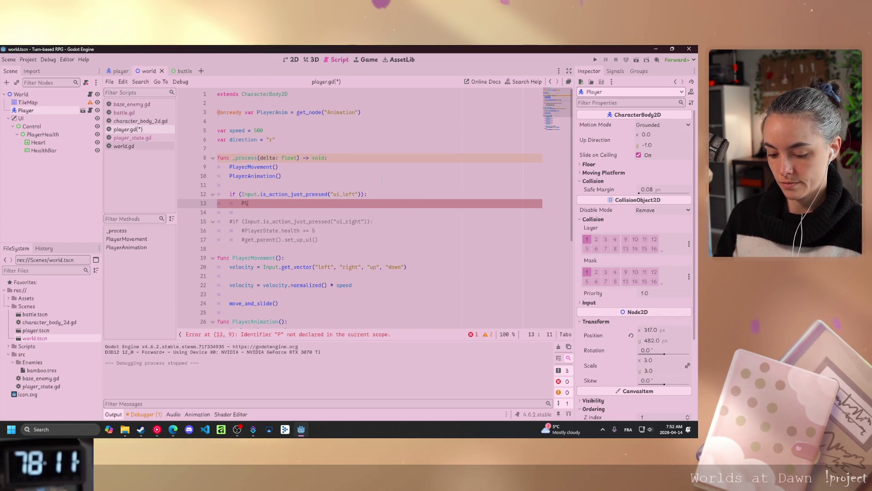
text(St)
key(Return)
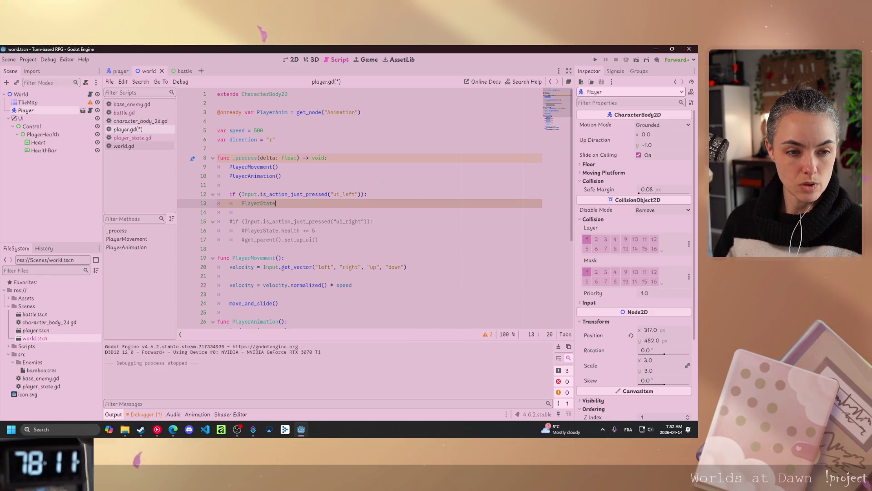
text(.)
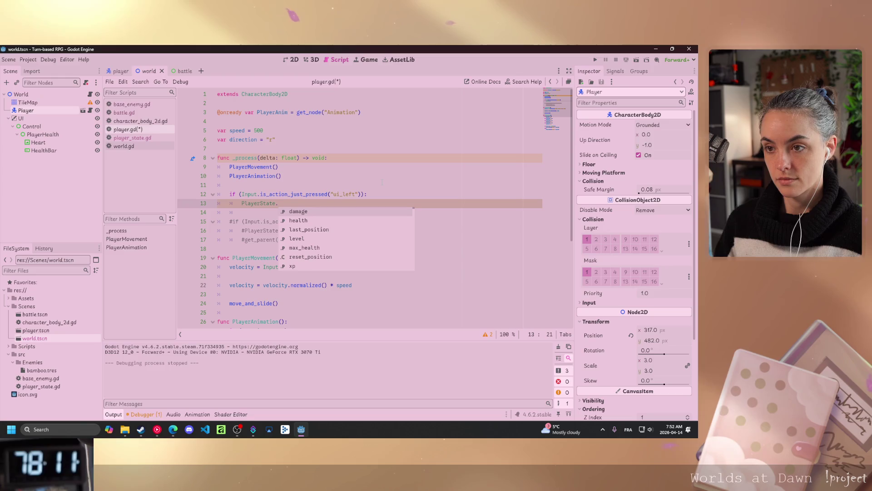
key(alt+Tab)
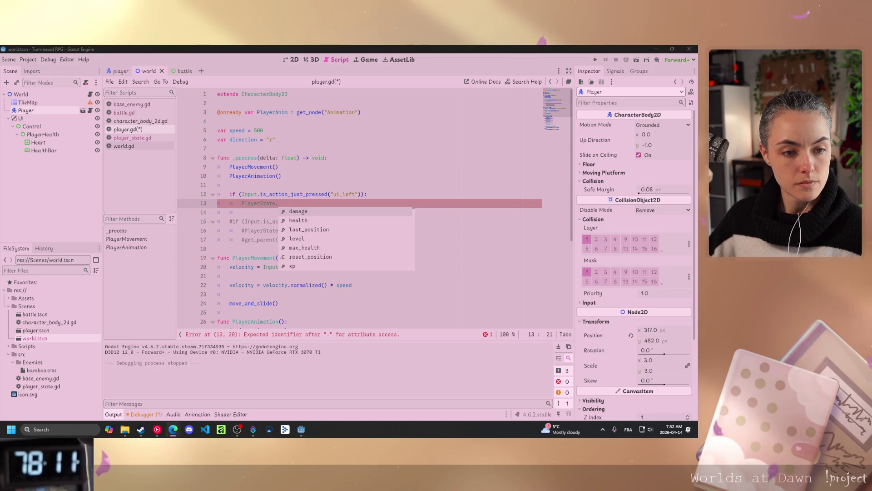
click(289, 203)
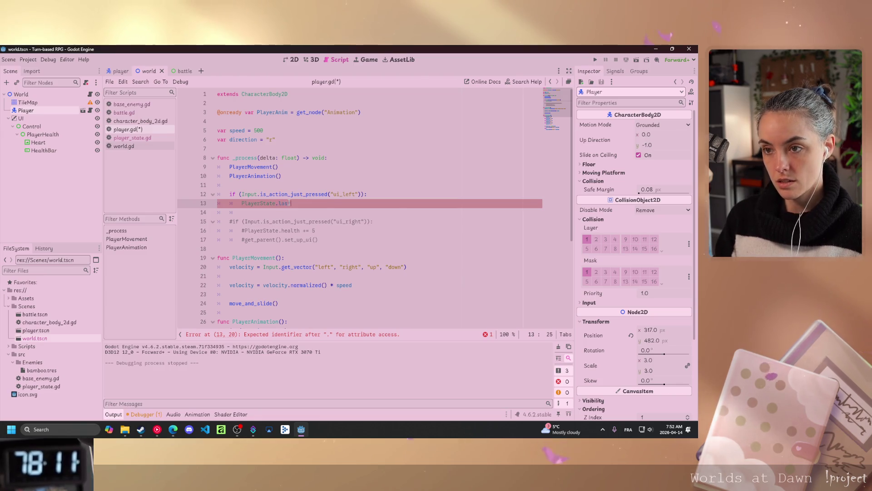
text(last)
key(Down)
key(Up)
key(Return)
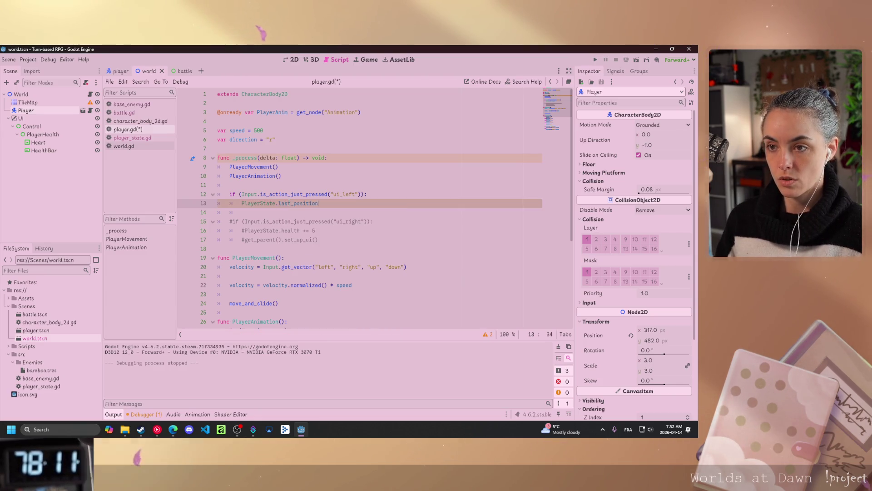
text( = self)
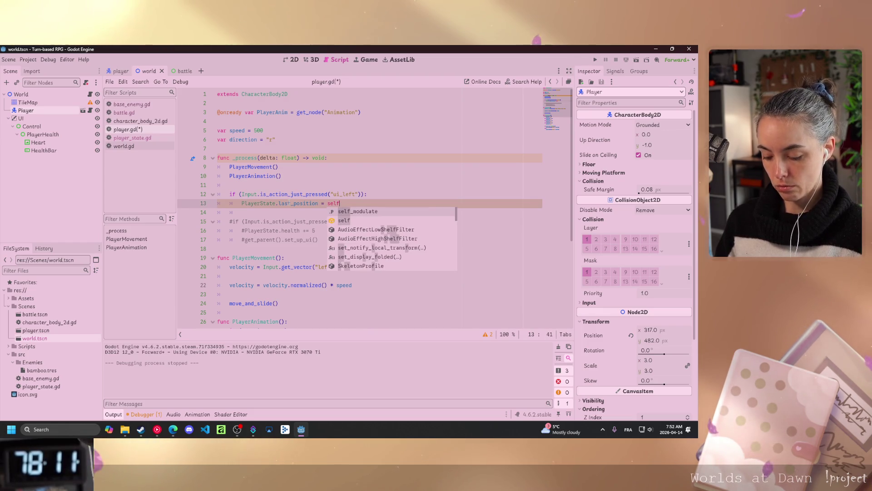
text(.position)
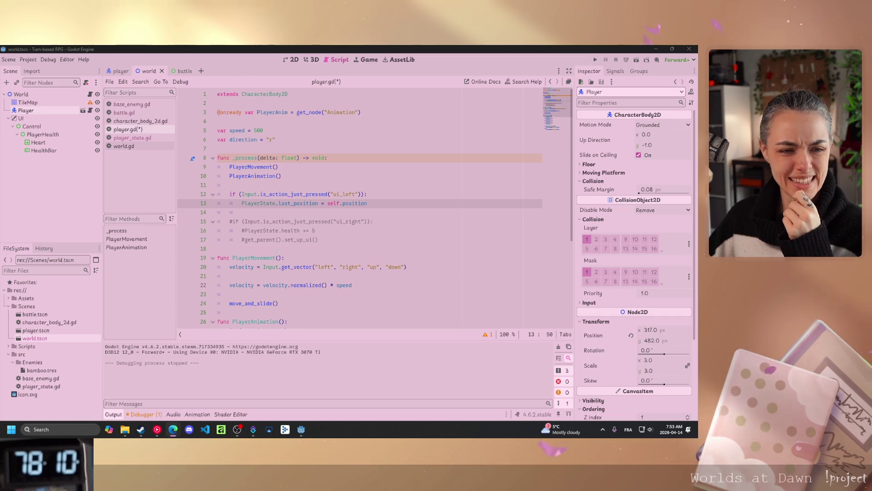
key(Return)
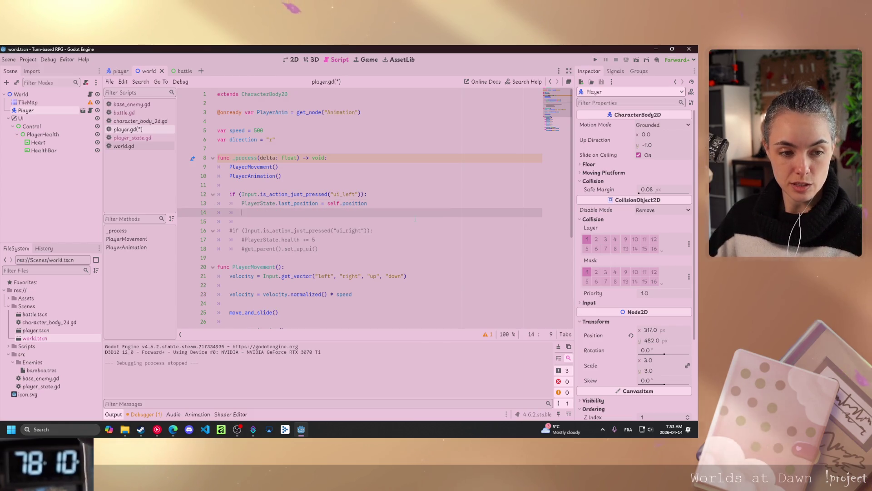
Add get_tree().change_scene_to_file("res://Scenes/battle.tscn") after the position line and save player.gd
text(get_tre)
key(Return)
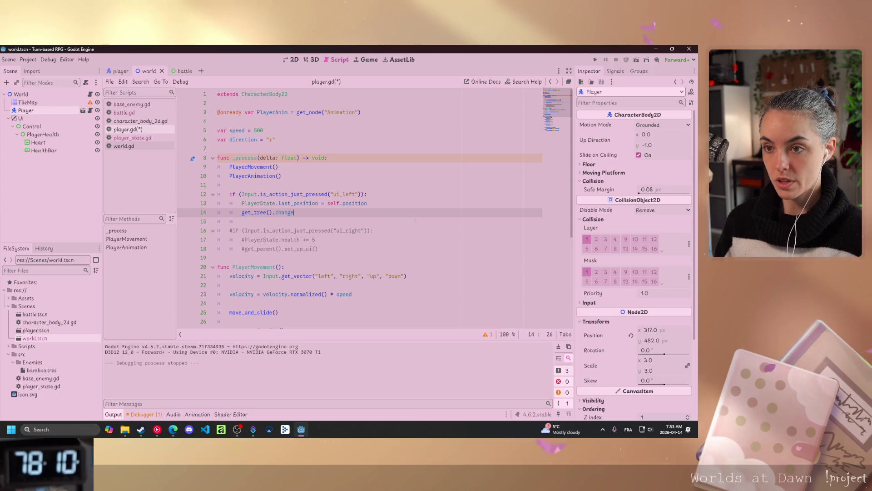
text(.change)
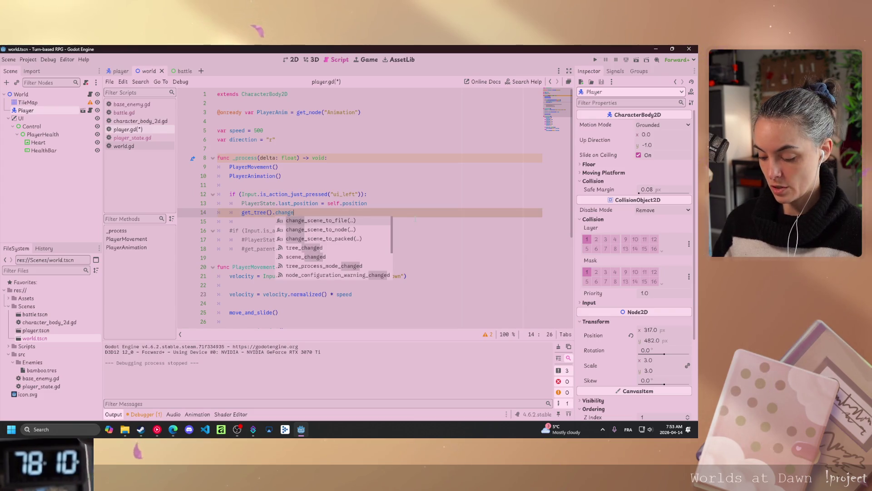
text(_sc)
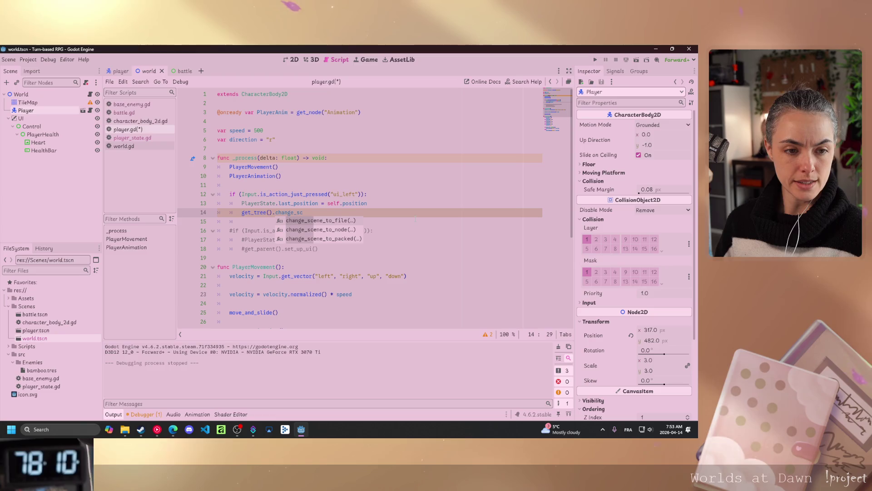
key(Return)
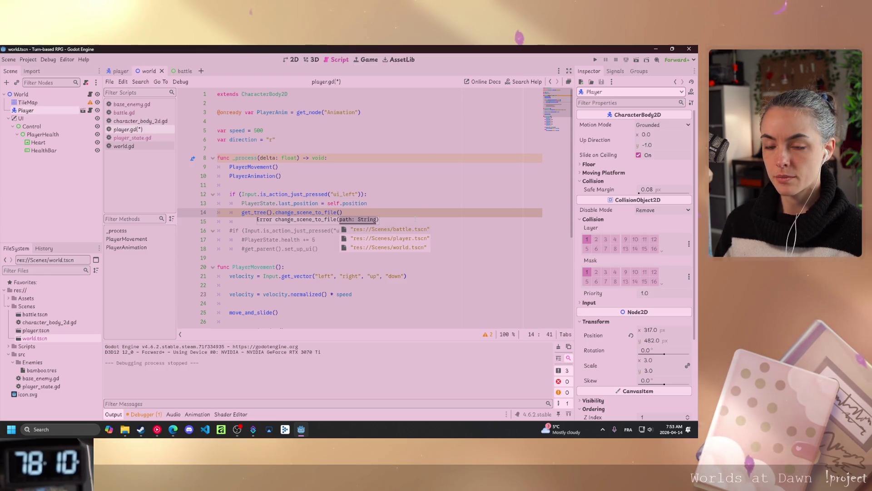
click(393, 230)
key(ctrl+s)
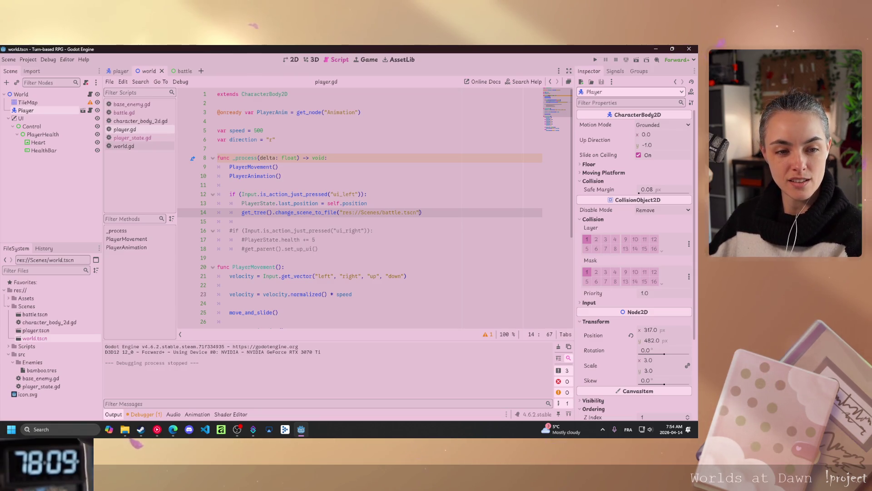
key(alt+Tab)
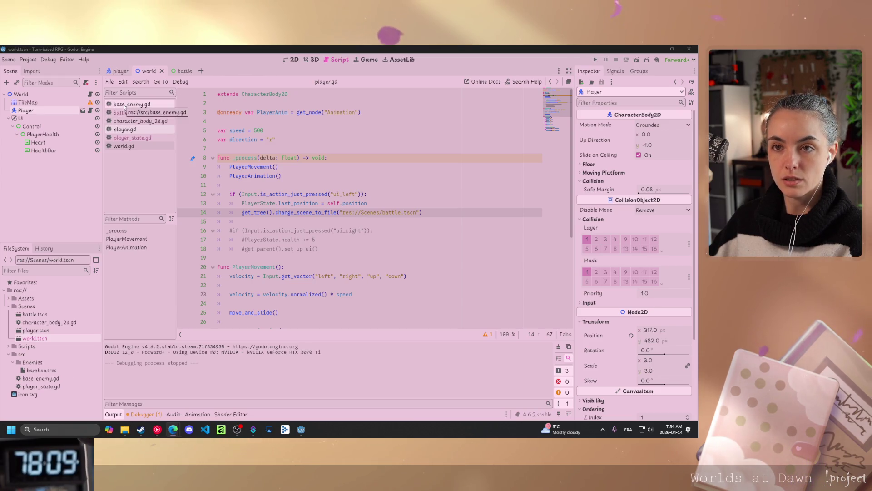
End battle.gd's player_death with PlayerState.last_position = PlayerState.reset_position, then open player_state.gd
click(136, 113)
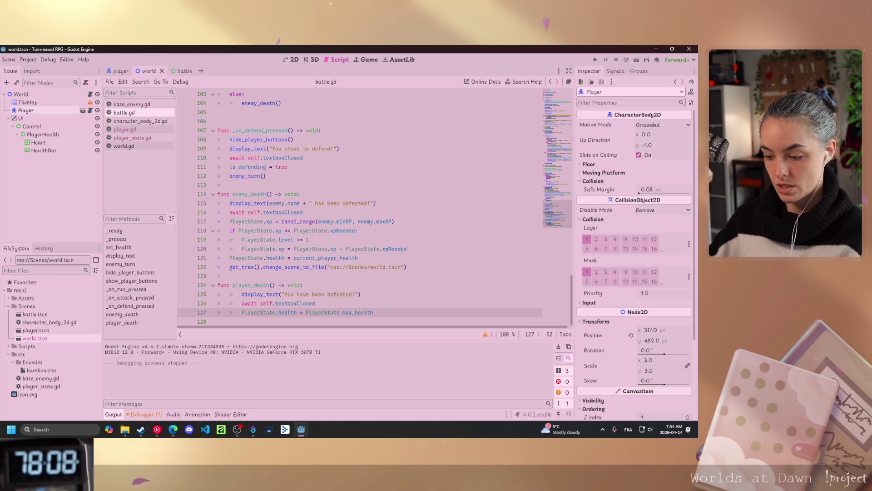
key(Return)
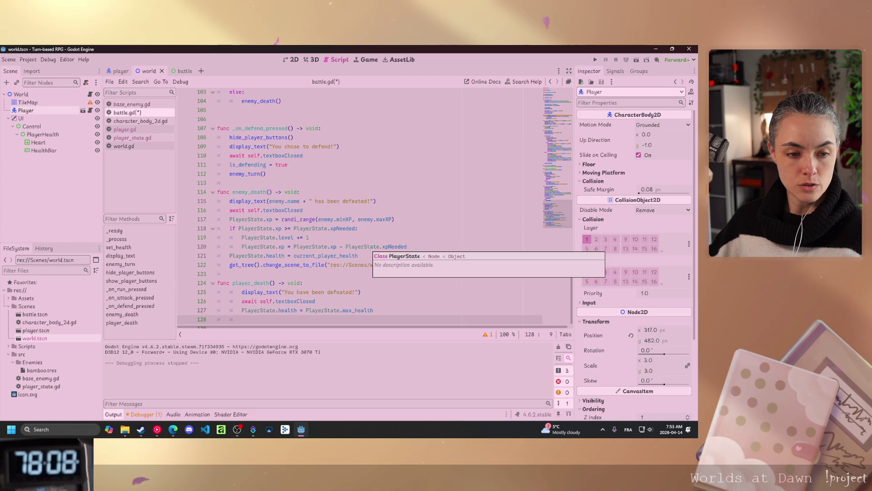
text(Play)
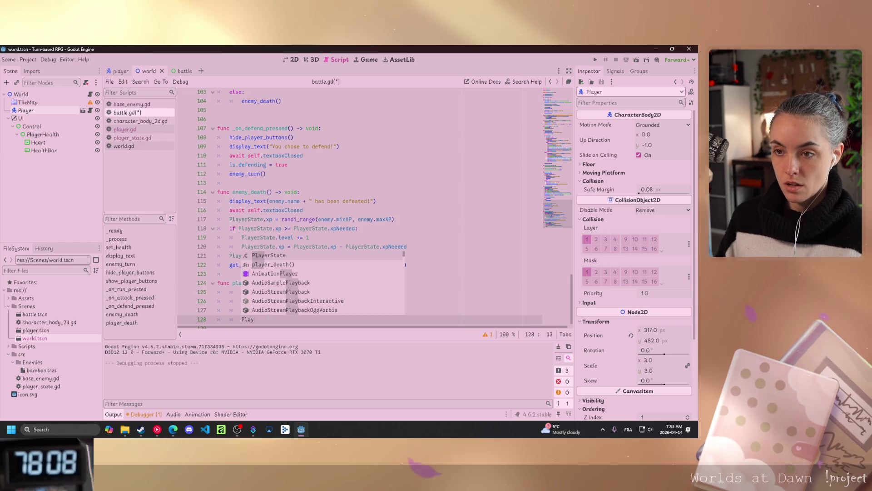
key(Return)
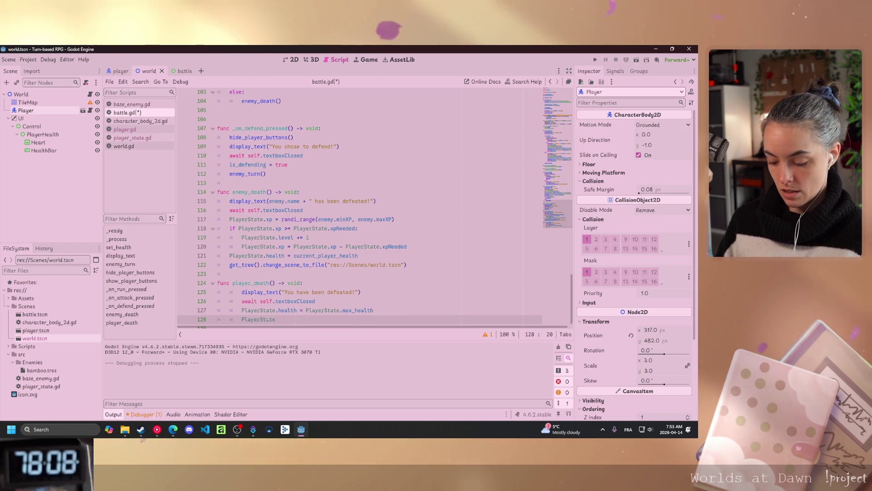
text(.la)
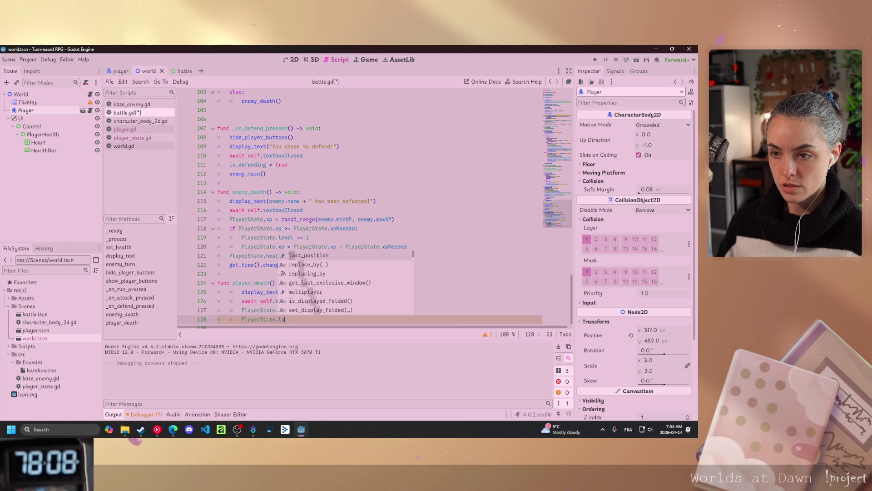
text(st)
key(Return)
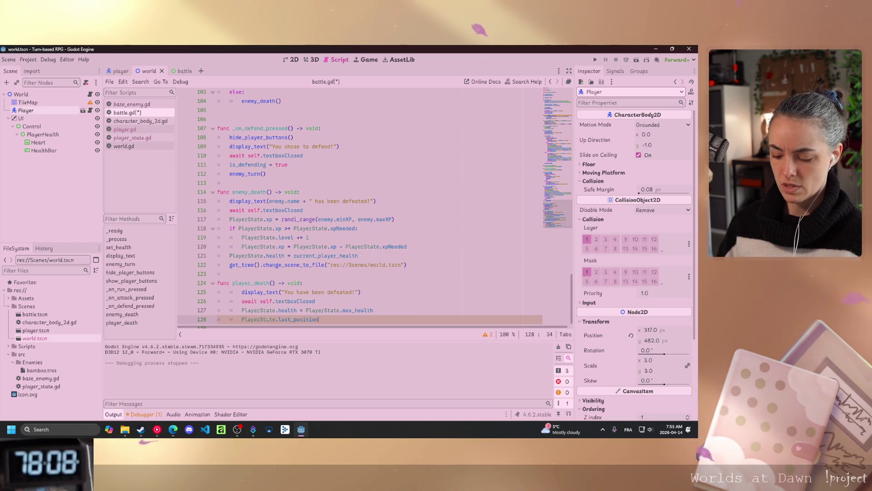
text( = r)
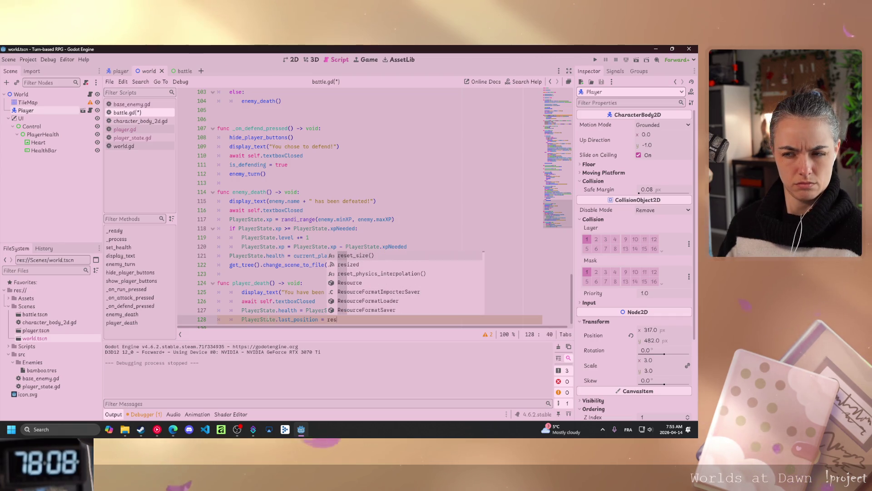
key(BackSpace)
text(PlayerState)
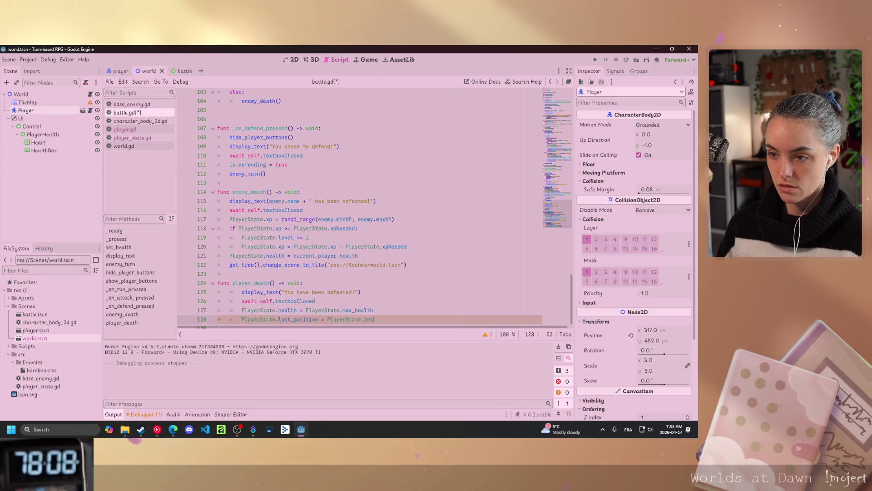
text(.rese)
key(Return)
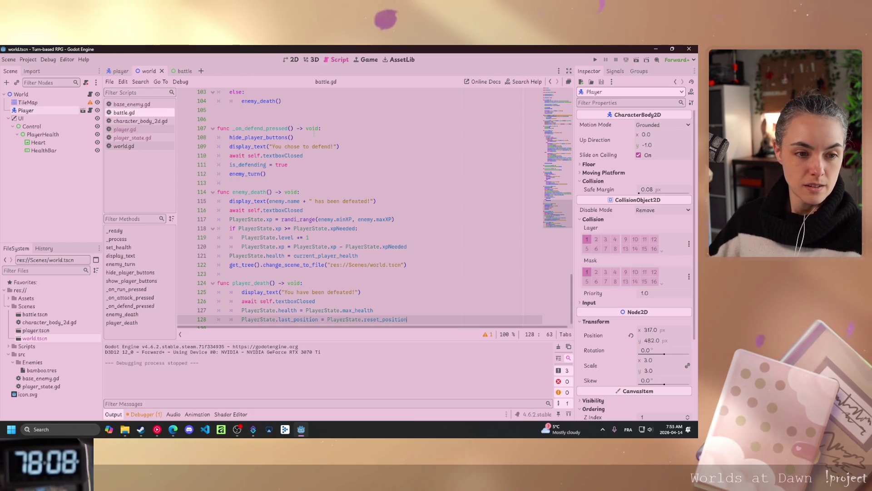
click(131, 137)
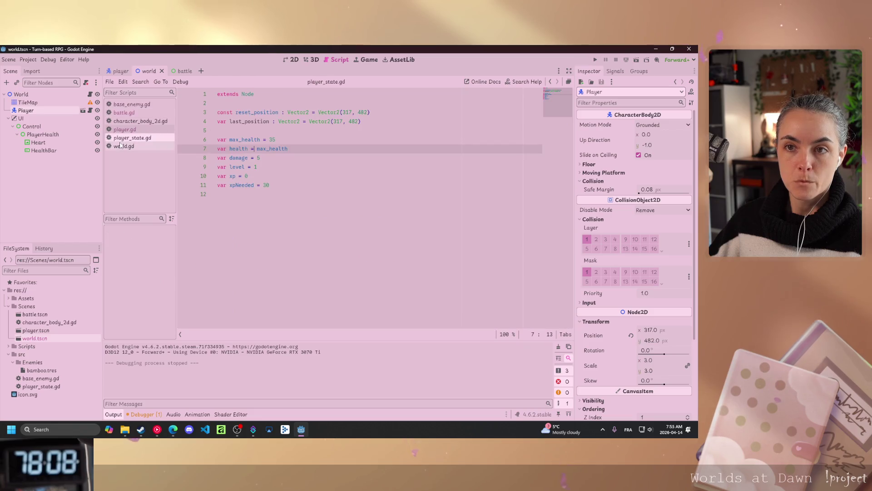
In world.gd, rename set_up_ui to set_up in both its definition and the _ready call
click(121, 145)
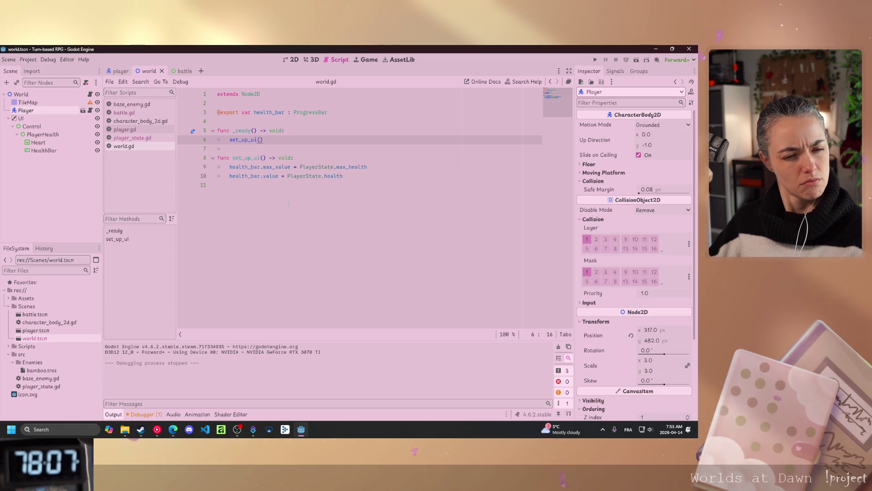
key(alt+Tab)
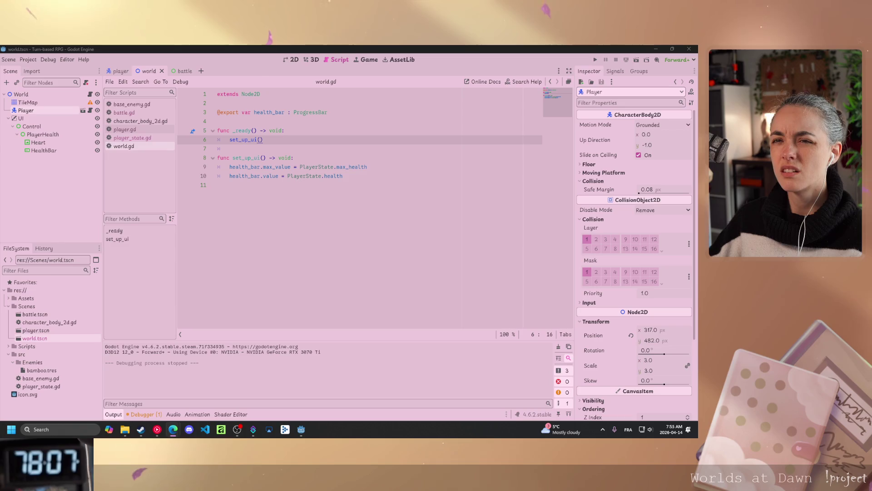
click(125, 129)
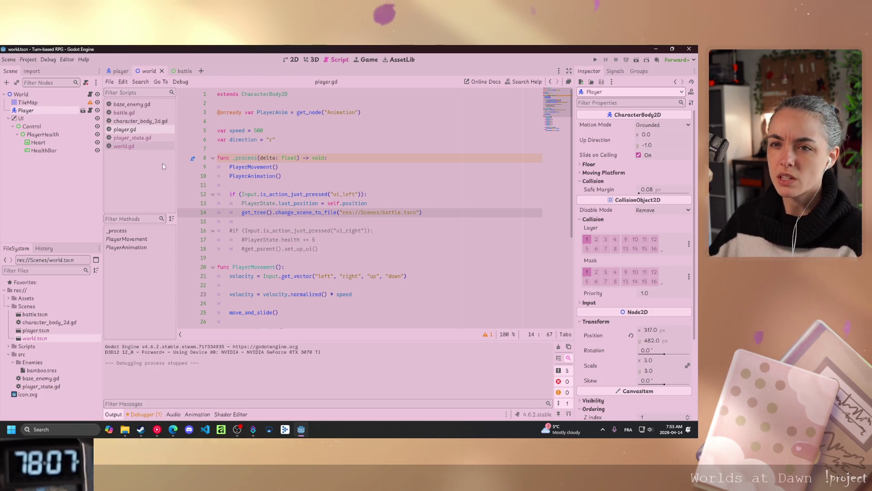
click(124, 146)
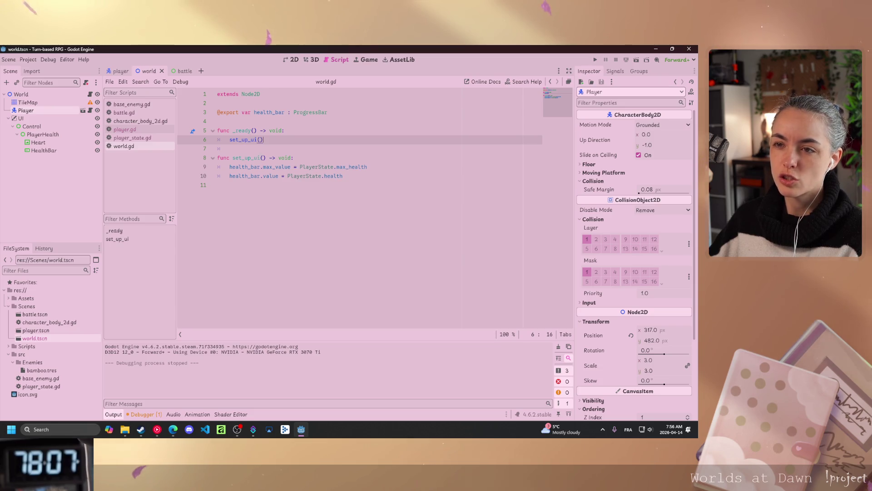
click(262, 158)
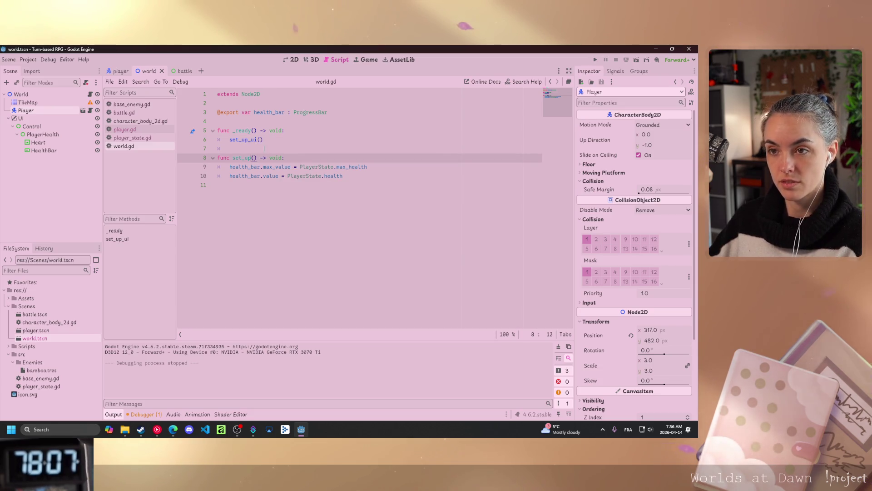
click(255, 139)
key(BackSpace)
key(BackSpace)
key(BackSpace)
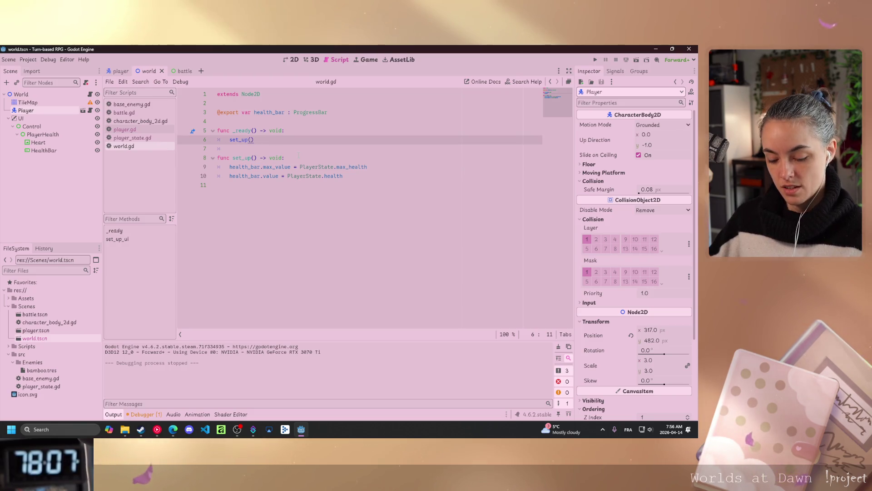
Make set_up's first line $Player.position = PlayerState.last_position and save world.gd
key(ctrl+s)
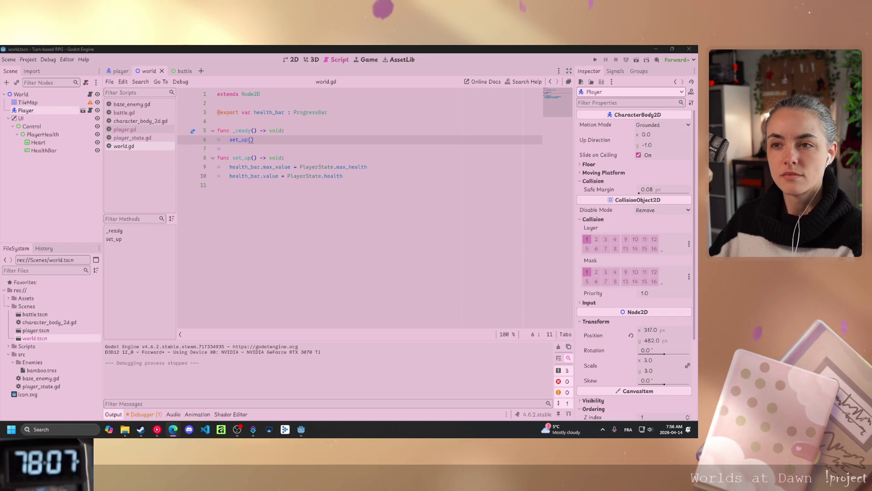
click(286, 158)
key(Return)
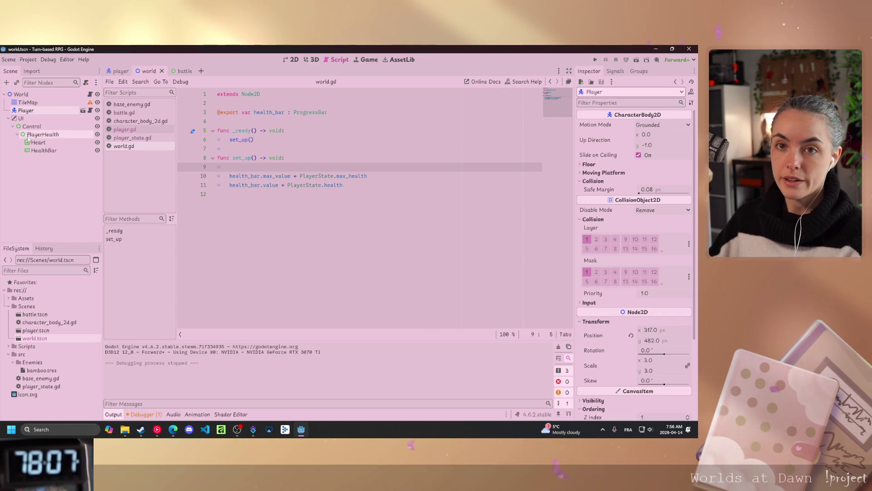
mouse_move(26, 110)
mouse_down()
mouse_move(136, 119)
mouse_move(268, 160)
mouse_move(244, 169)
mouse_up()
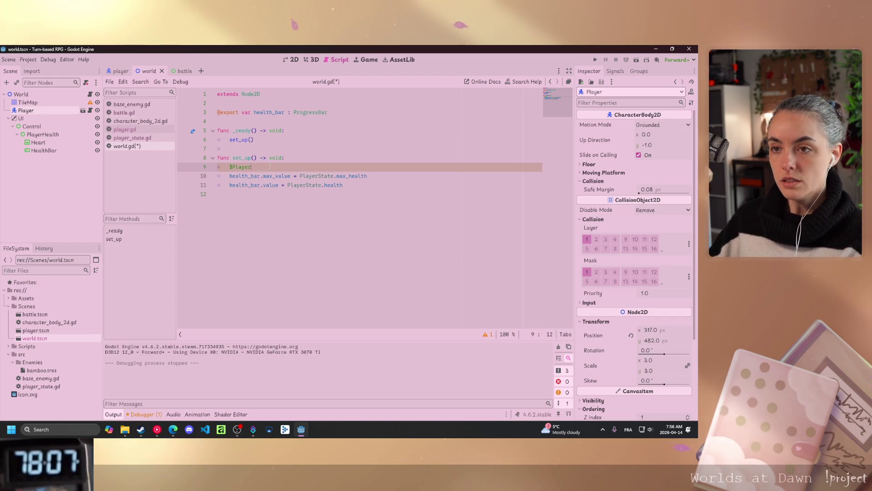
text(.position = )
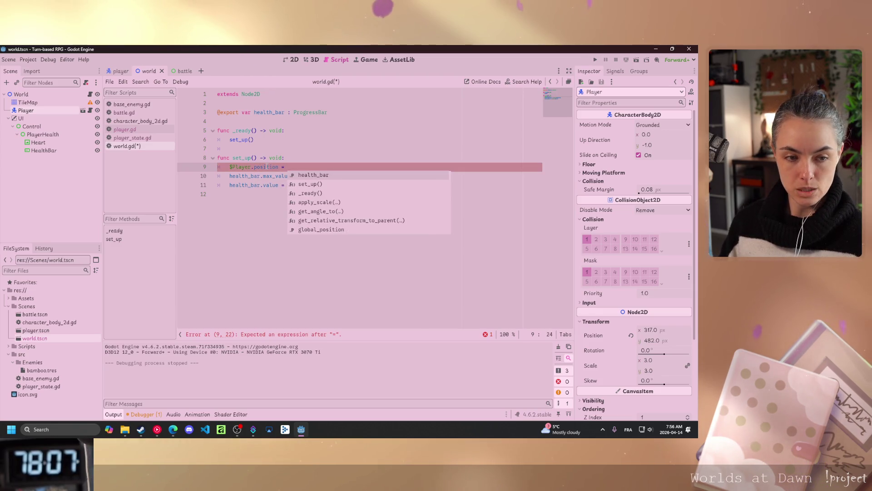
text(PlayerState)
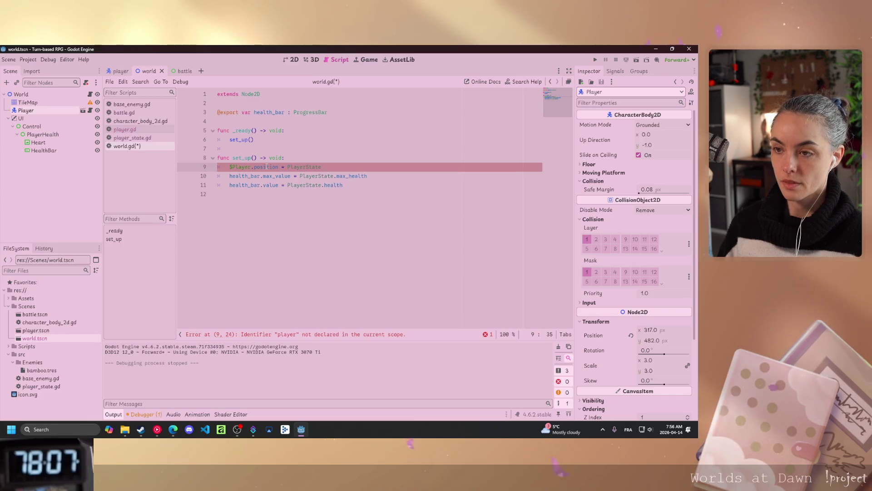
text(.last_position)
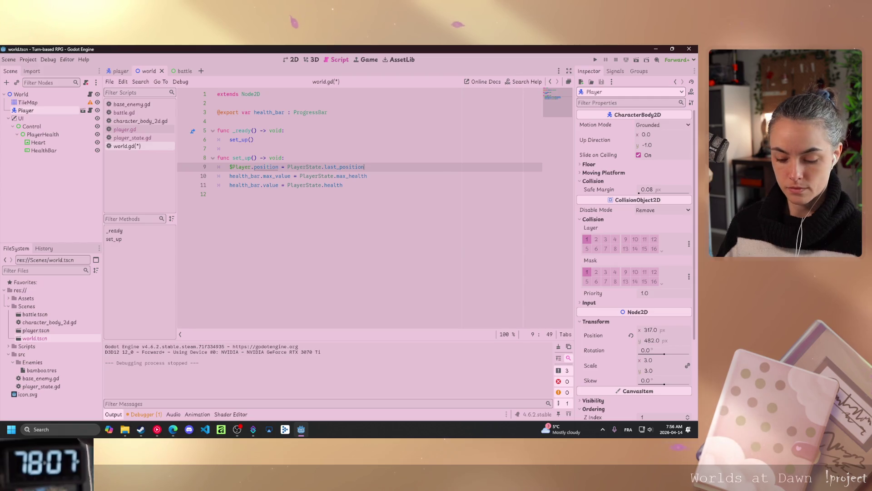
key(ctrl+s)
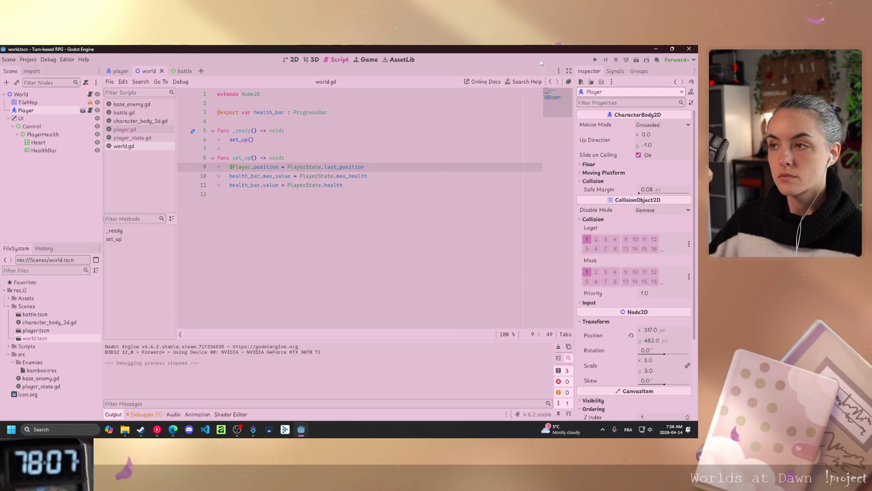
key(F5)
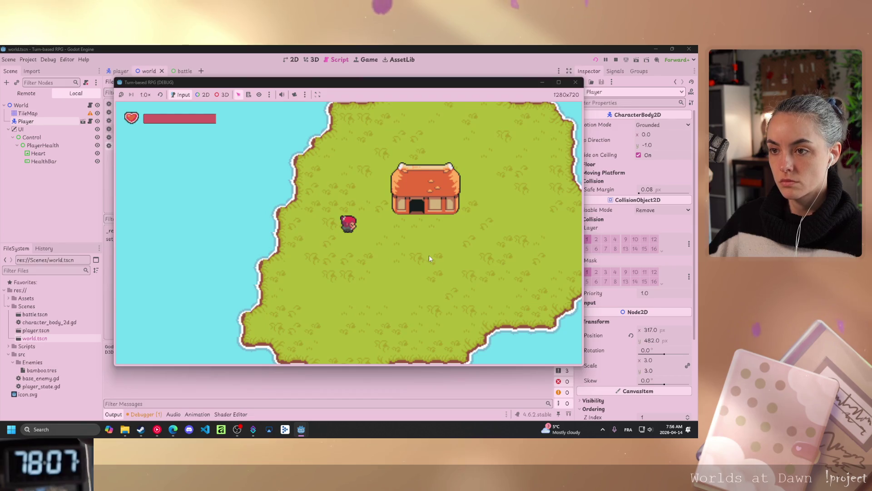
Walk the player right, up, left, down and right around the island until the Bamboo battle starts
key(Right)
key(Up)
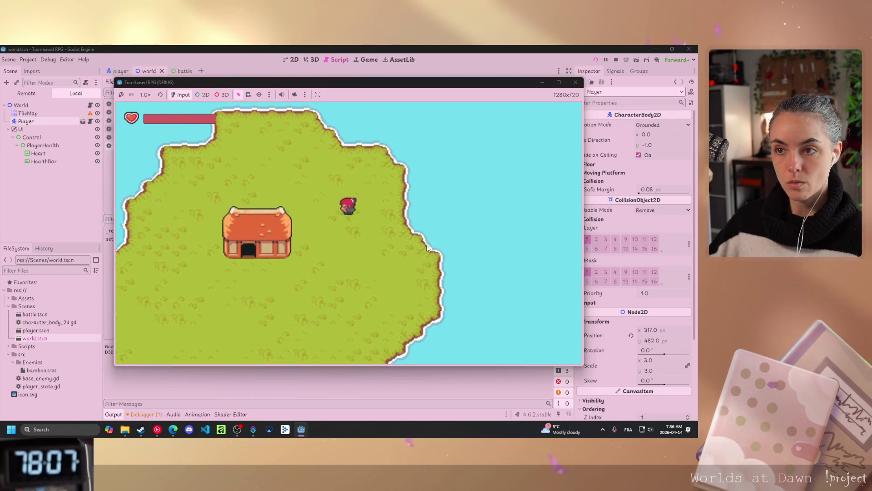
key(Left)
key(Down)
key(Right)
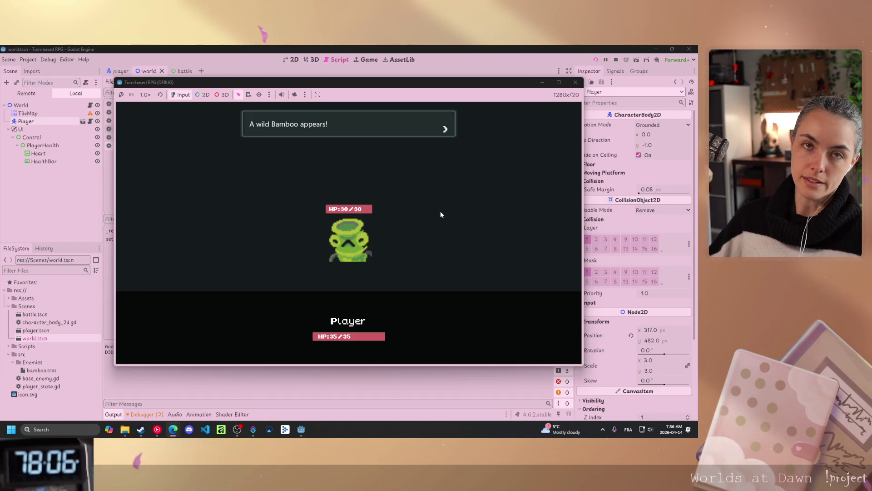
key(space)
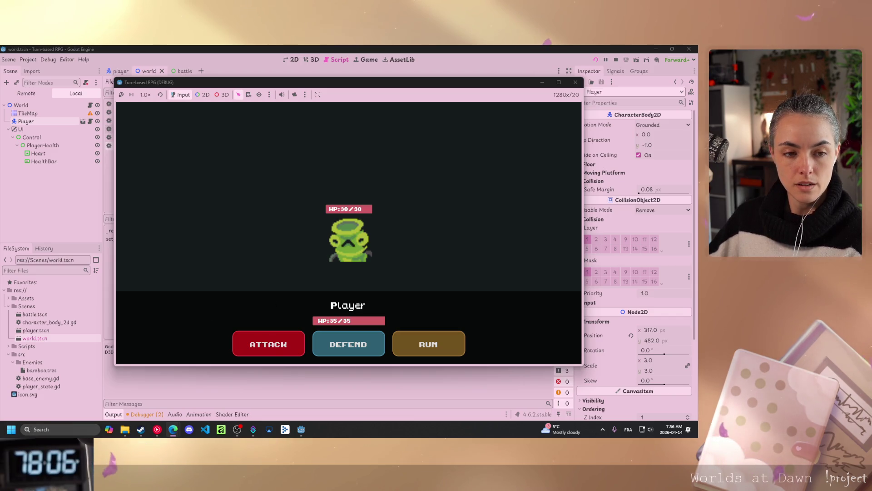
Attack the Bamboo repeatedly until the player's HP drops to 0/35, then stop the game
key(space)
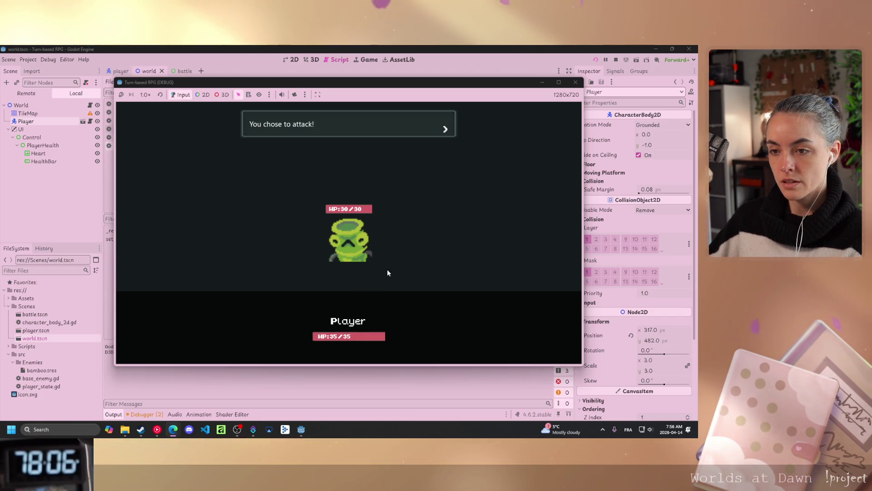
key(space)
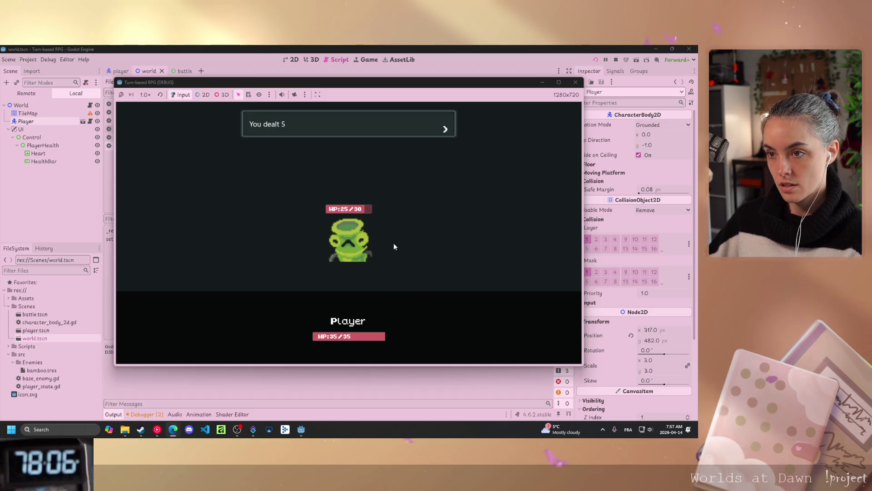
key(space)
key(space)
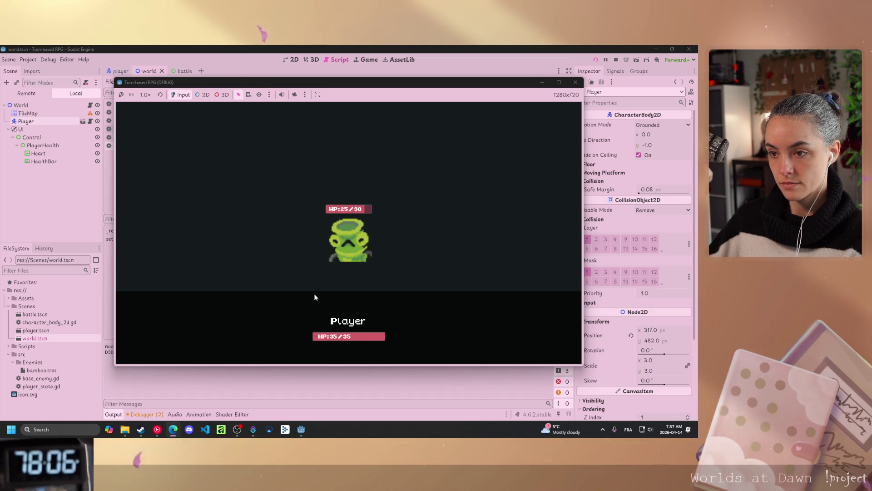
key(space)
key(space)
key(space)
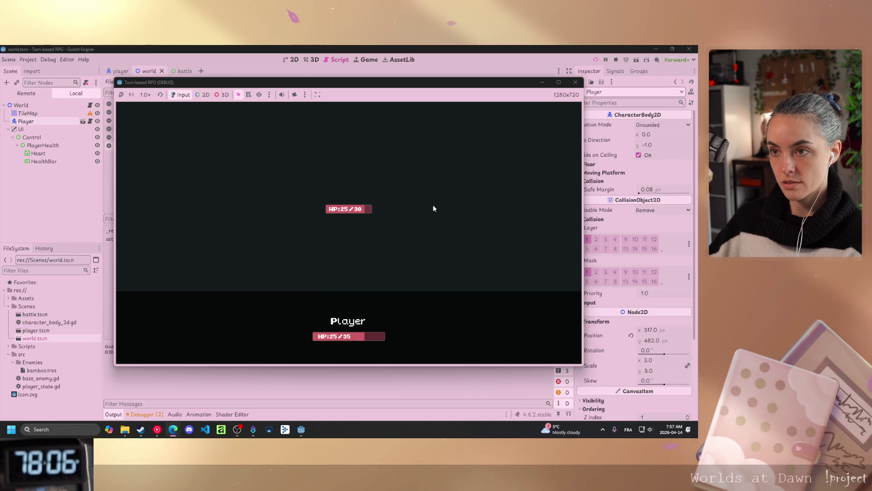
key(space)
key(space)
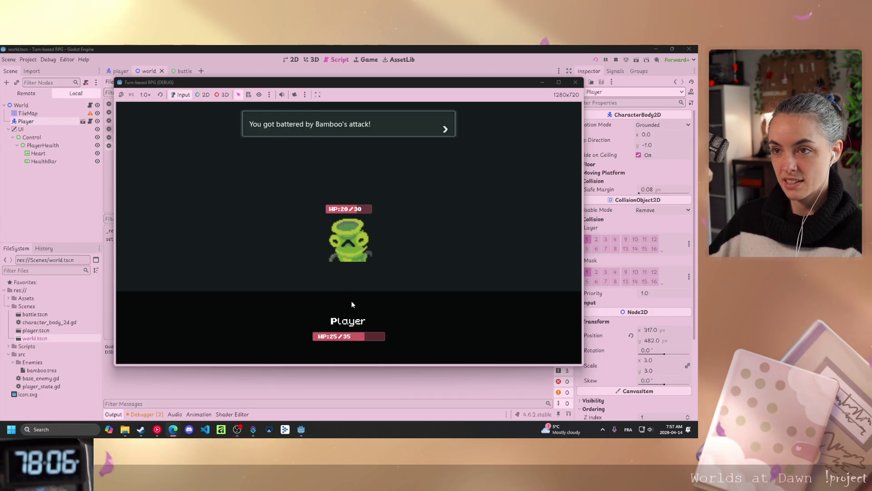
key(space)
key(space)
key(space)
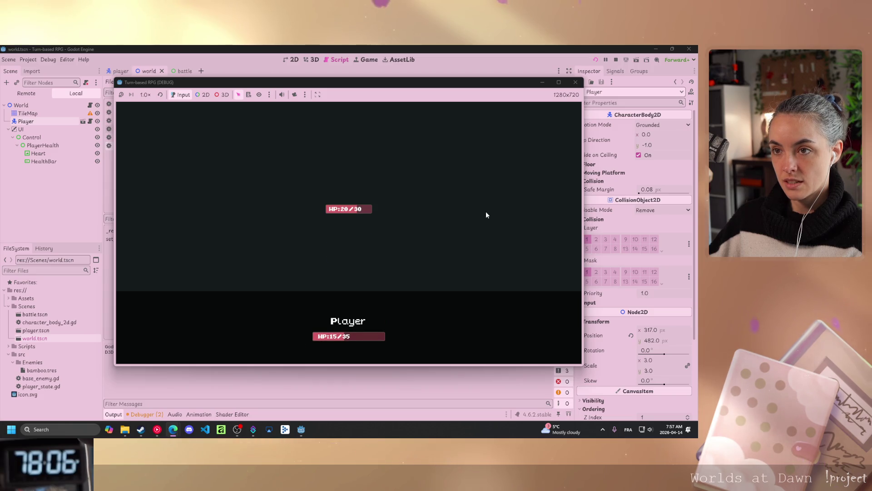
key(space)
key(space)
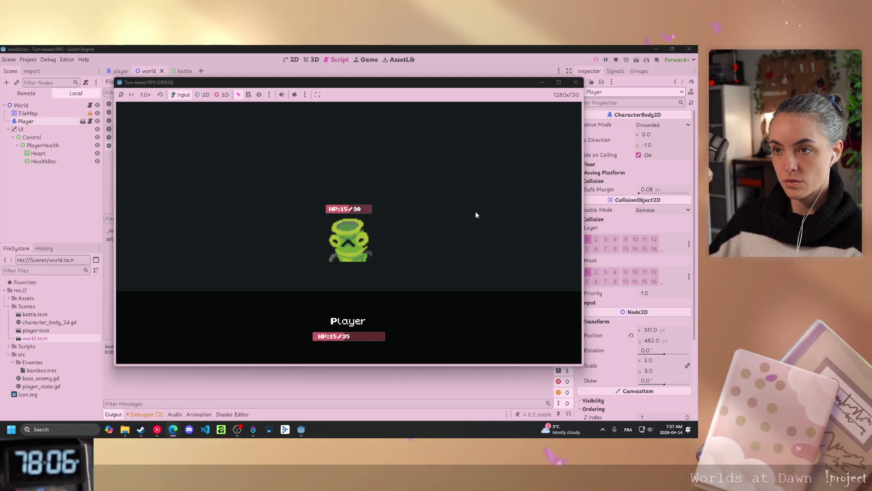
key(space)
key(space)
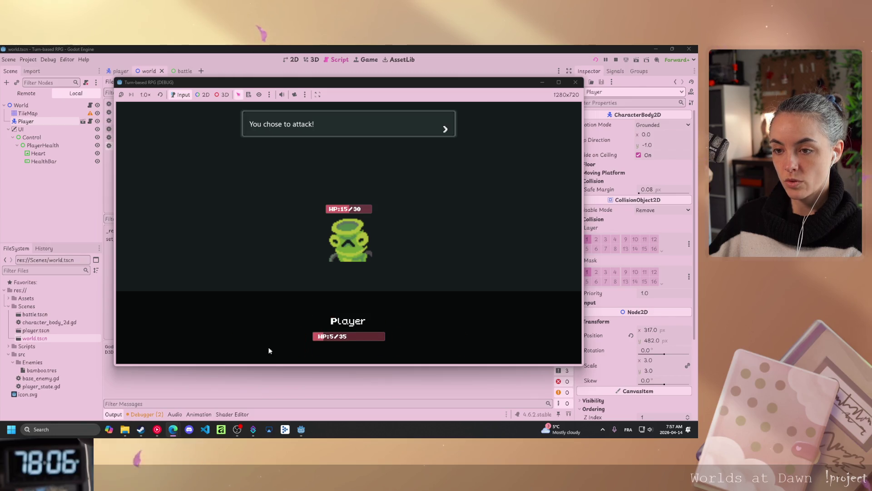
key(space)
key(space)
key(space)
key(space)
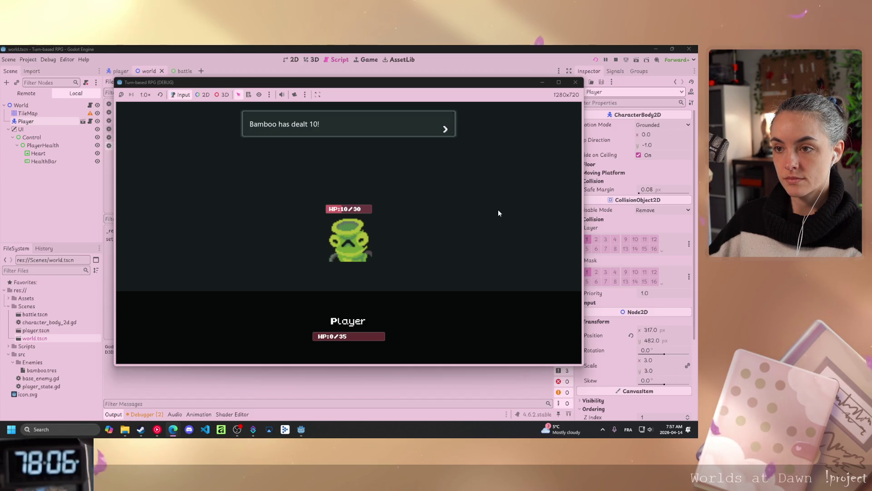
key(space)
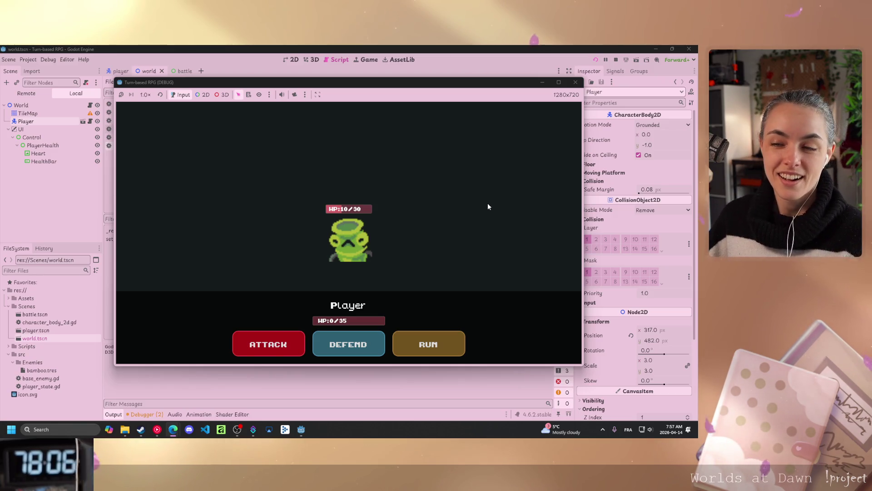
key(F8)
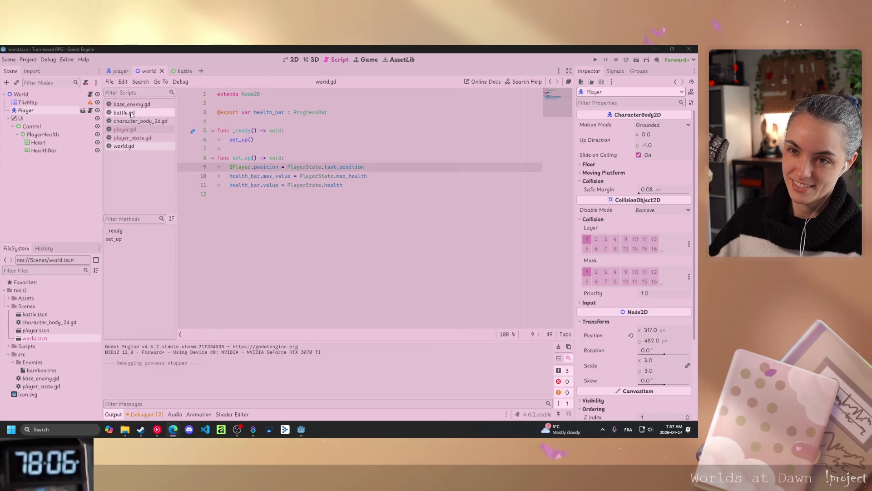
Open battle.gd and search for player_death, finding only its own definition
click(132, 114)
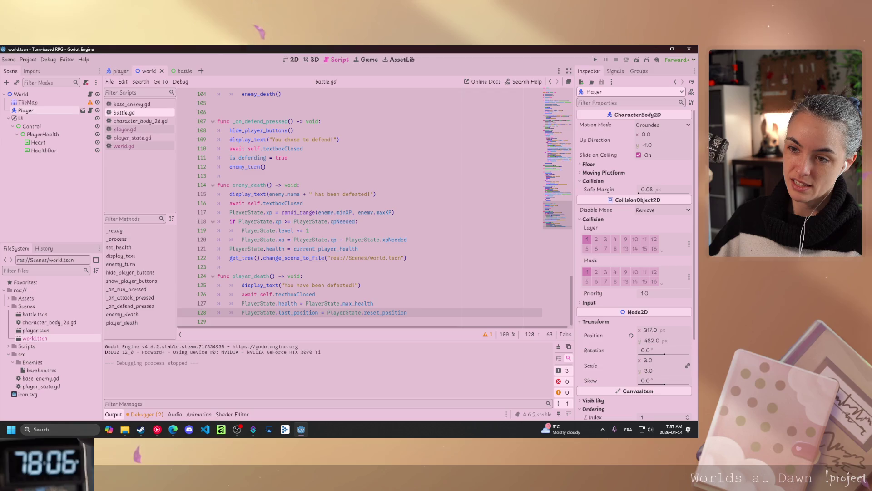
click(230, 267)
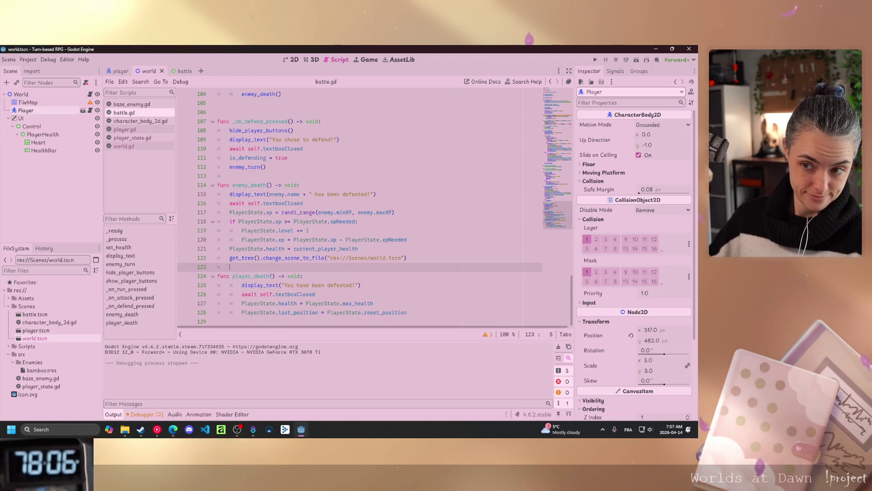
double_click(252, 276)
key(ctrl+f)
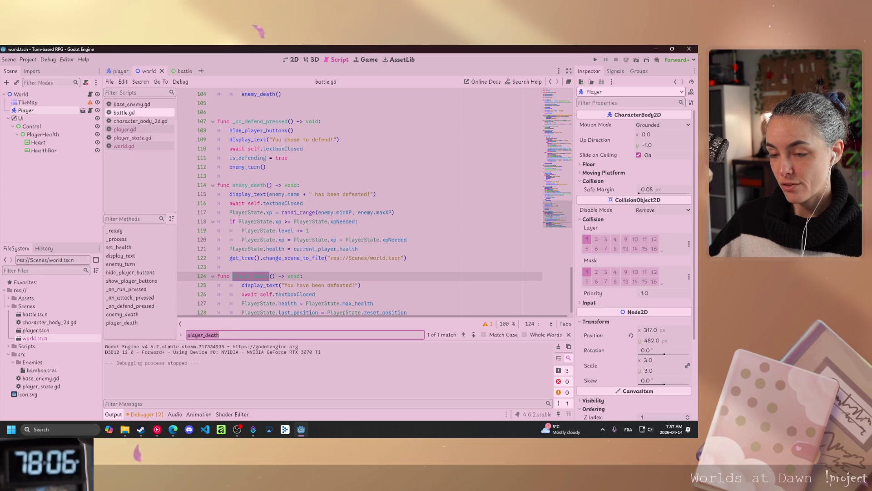
key(Right)
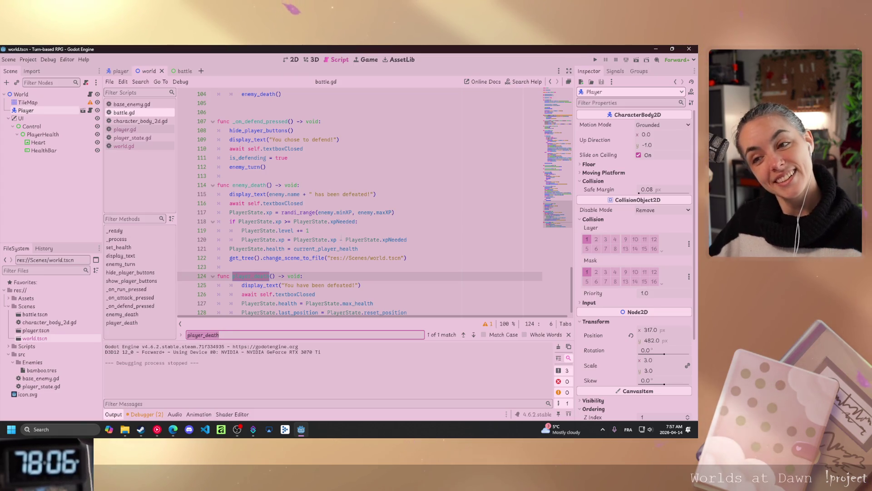
scroll(351, 236, up, 6)
scroll(351, 236, up, 2)
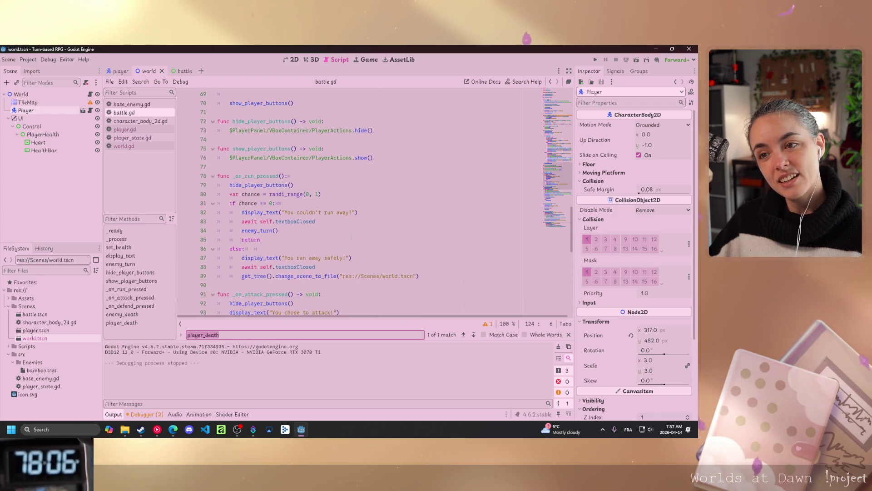
Select the health check block (lines 101–104) at the end of _on_attack_pressed
scroll(351, 236, down, 3)
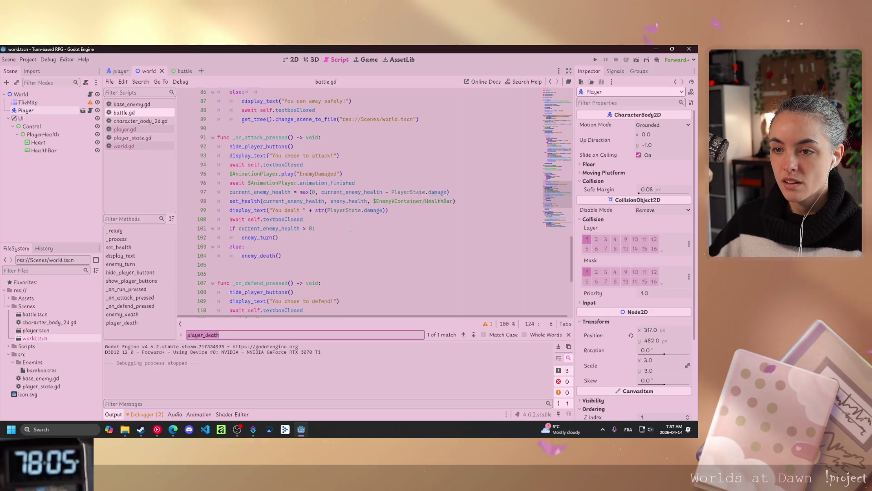
scroll(351, 234, down, 7)
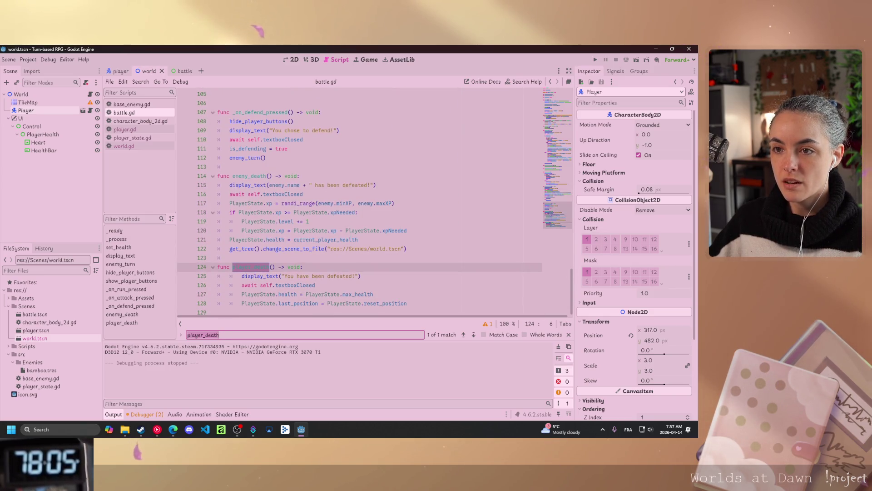
scroll(359, 202, up, 16)
scroll(350, 243, up, 9)
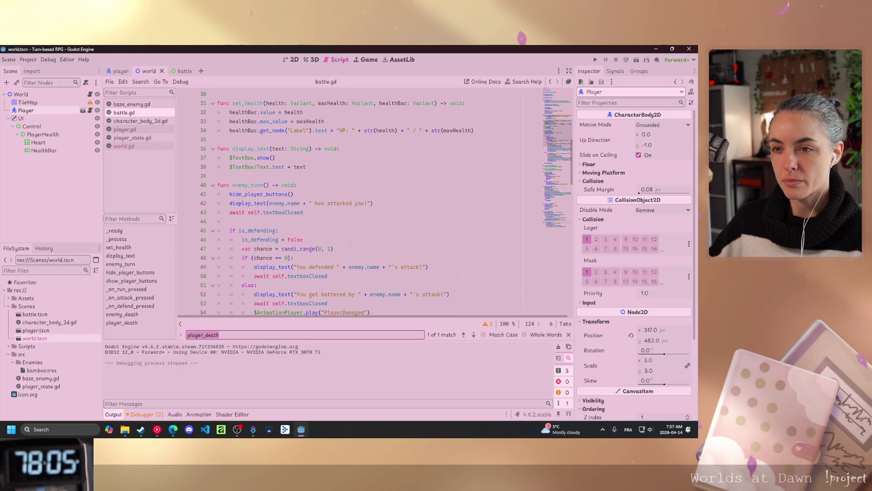
scroll(348, 243, down, 4)
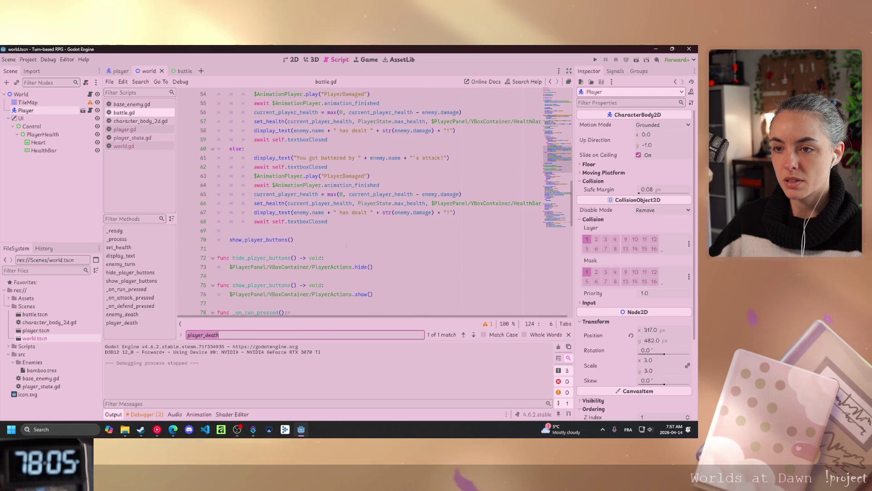
scroll(347, 244, down, 12)
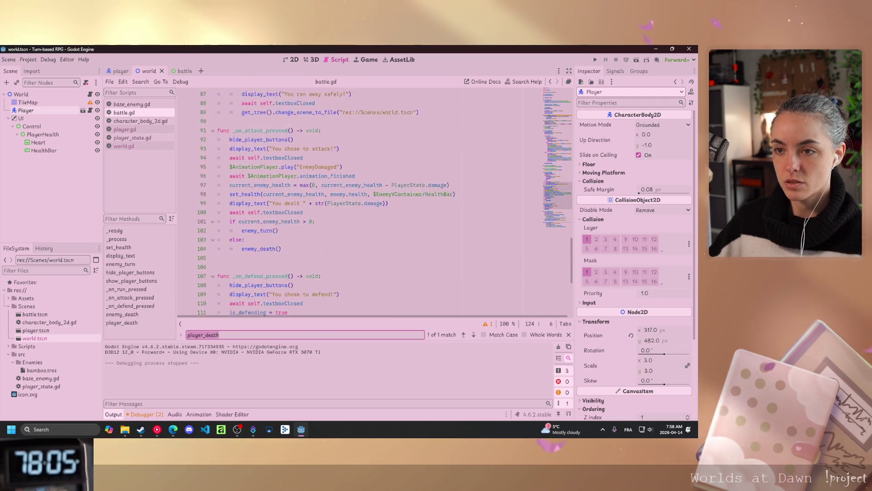
drag(281, 222, 230, 194)
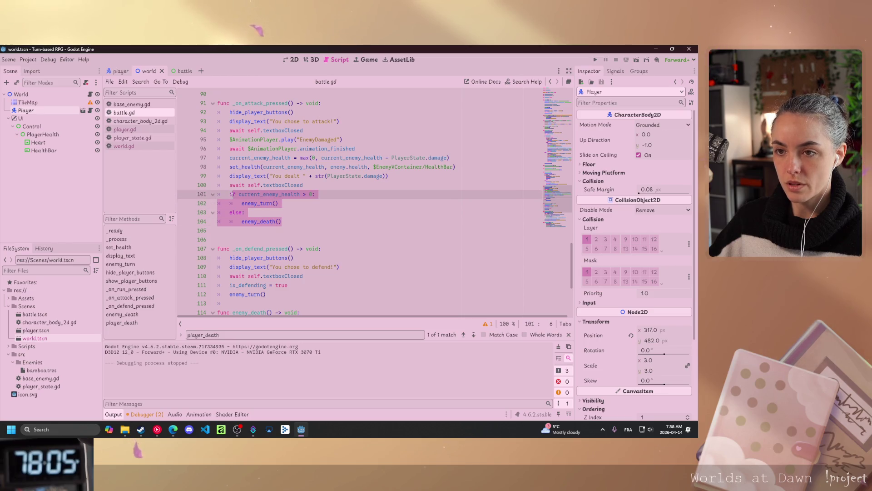
Place the caret at the end of line 68 in enemy_turn
scroll(329, 225, up, 4)
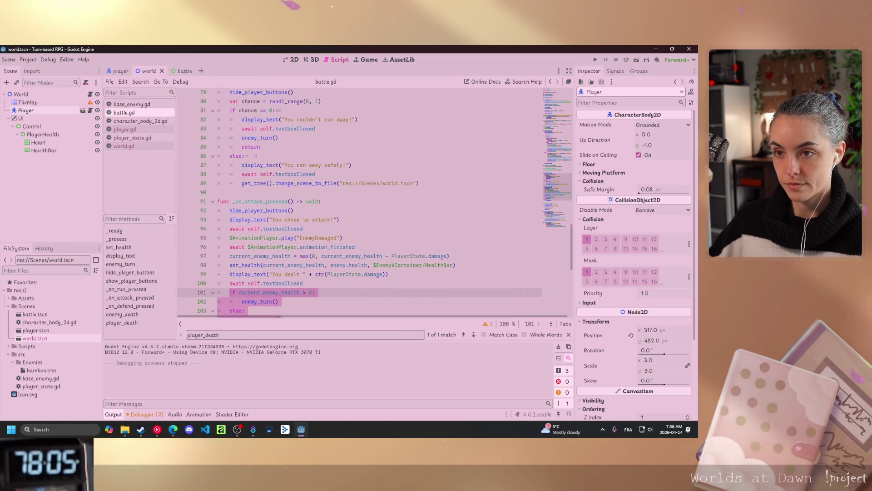
scroll(329, 225, down, 5)
scroll(330, 225, up, 5)
scroll(329, 225, up, 6)
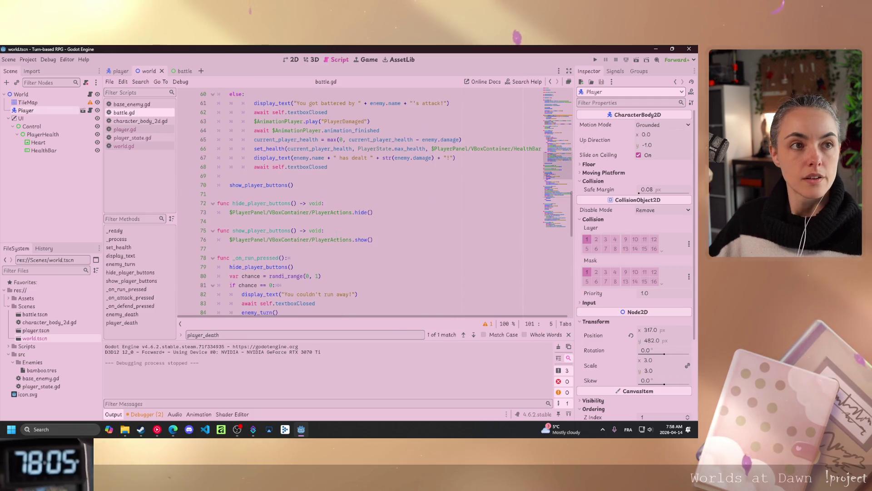
scroll(329, 225, up, 4)
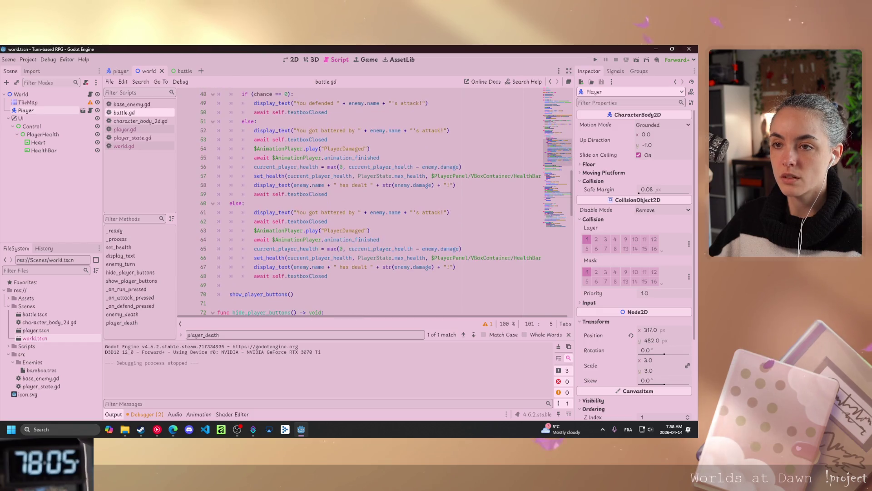
click(244, 285)
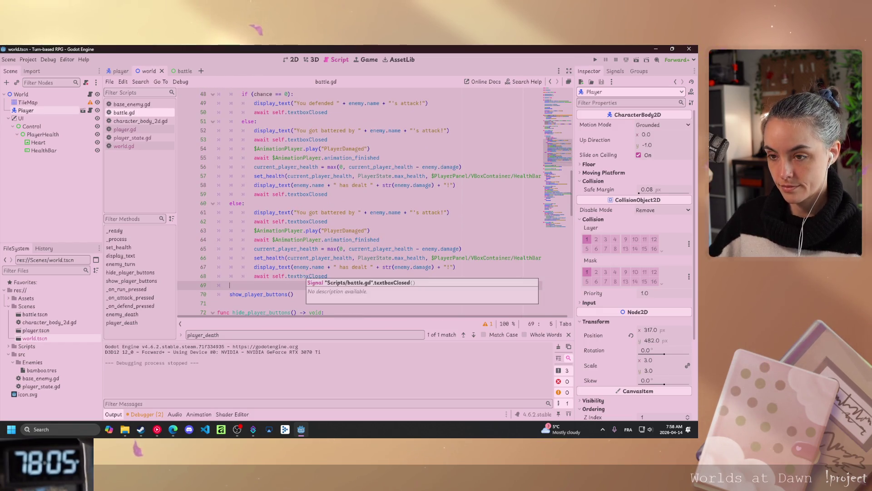
Paste the health check into enemy_turn and change it to test current_player_health > 0
text(if current_enemy_health > 0: 		enemy_turn() 	else: 		enemy_death())
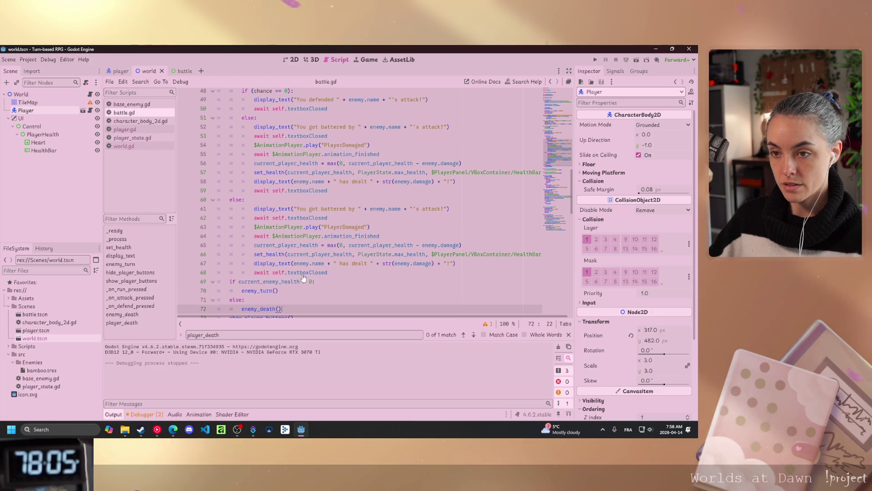
click(229, 281)
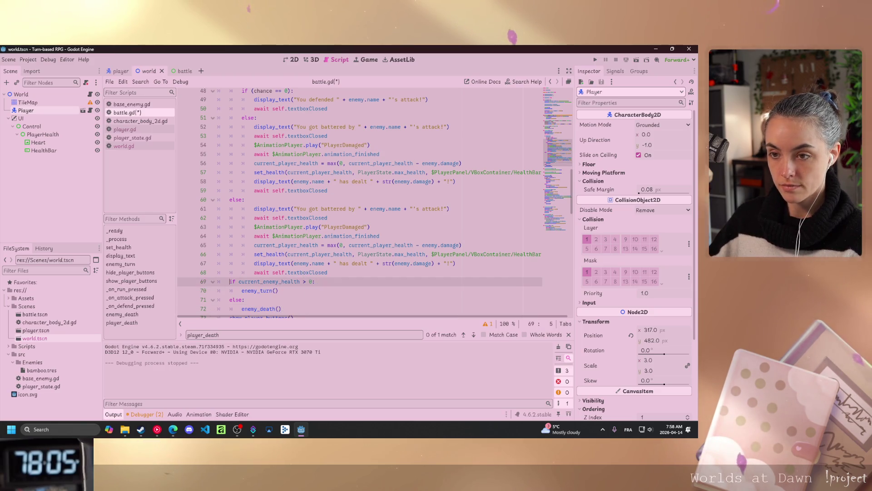
key(Return)
click(278, 290)
drag(278, 290, 263, 291)
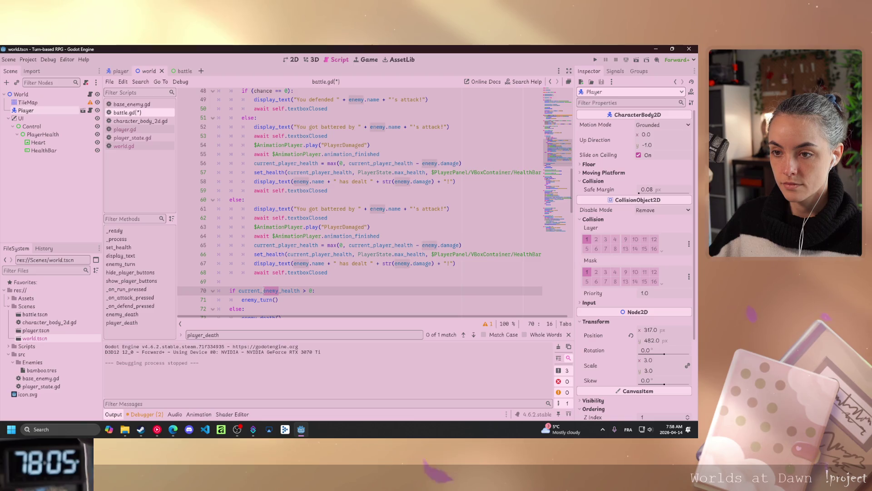
text(player)
scroll(321, 254, down, 1)
mouse_move(321, 226)
mouse_down()
mouse_move(322, 236)
mouse_move(251, 245)
mouse_up()
scroll(322, 235, down, 1)
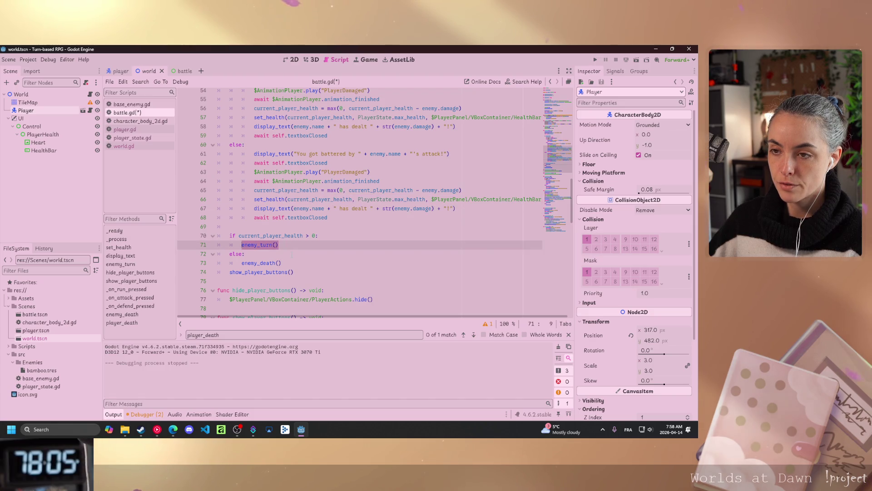
Make the branch call show_player_buttons(), else player_death(), then save and run the game
drag(230, 271, 293, 272)
key(ctrl+c)
key(BackSpace)
drag(242, 245, 278, 245)
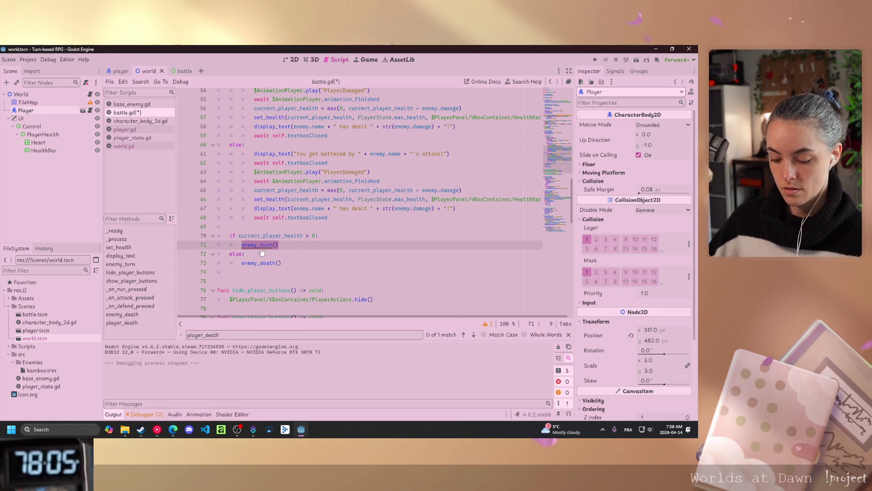
key(ctrl+v)
click(278, 272)
key(BackSpace)
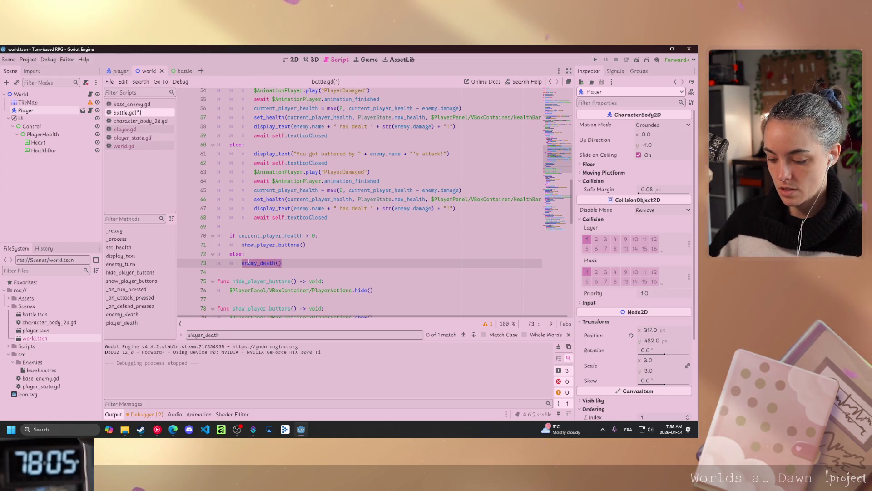
text(player)
key(Return)
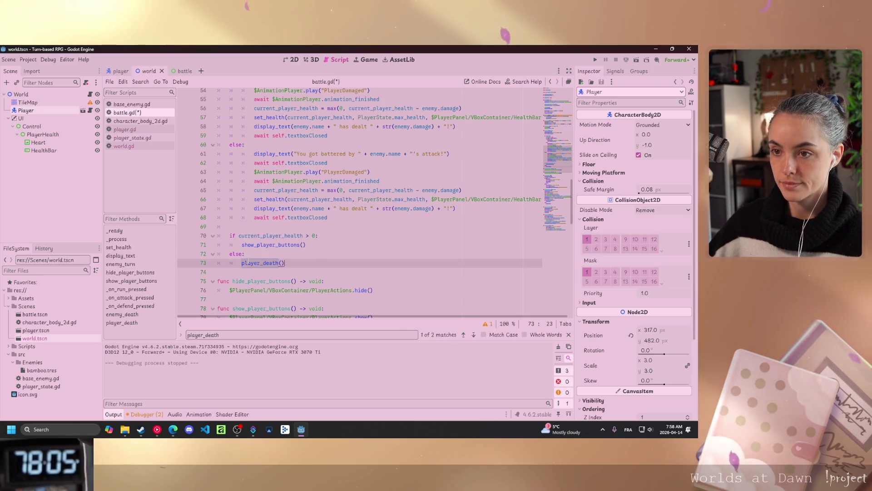
key(ctrl+s)
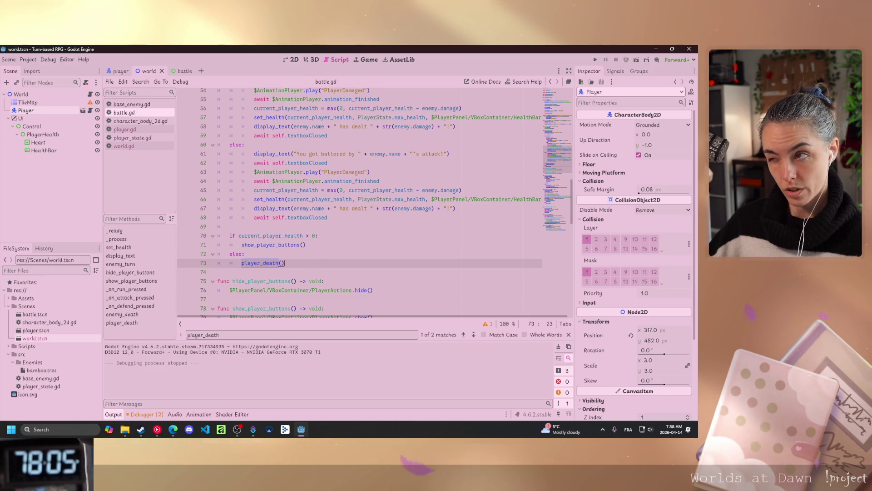
click(594, 59)
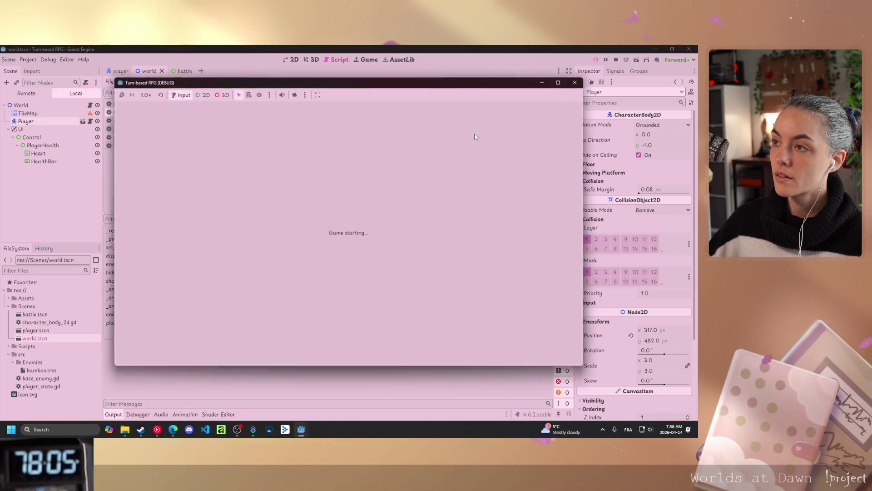
Walk into a wild Bamboo encounter, attack it, and click through the battle messages
key(Up)
key(Right)
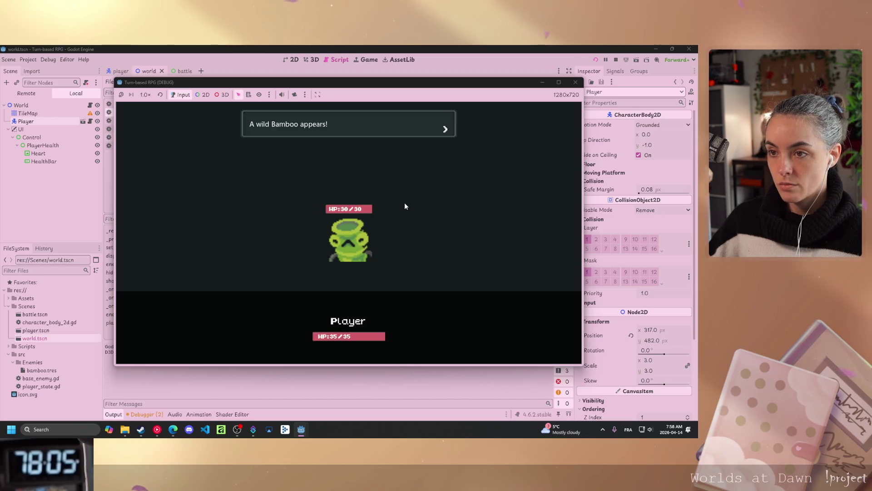
click(389, 218)
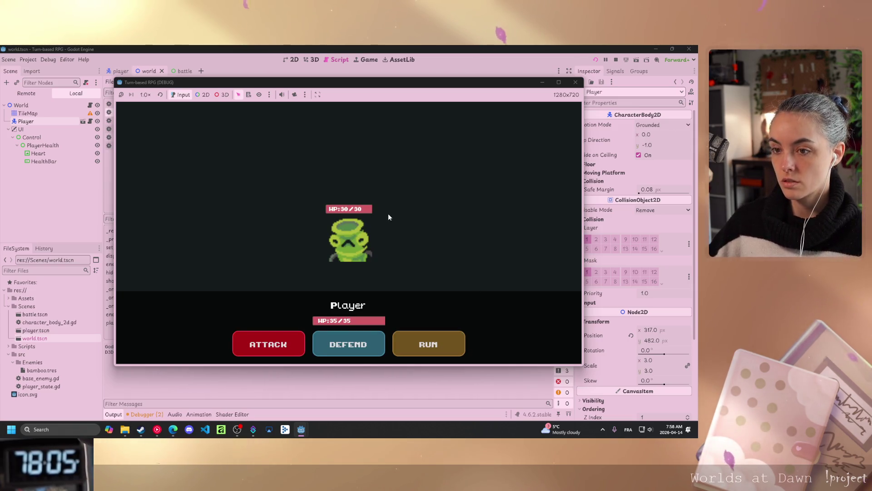
click(268, 344)
click(273, 230)
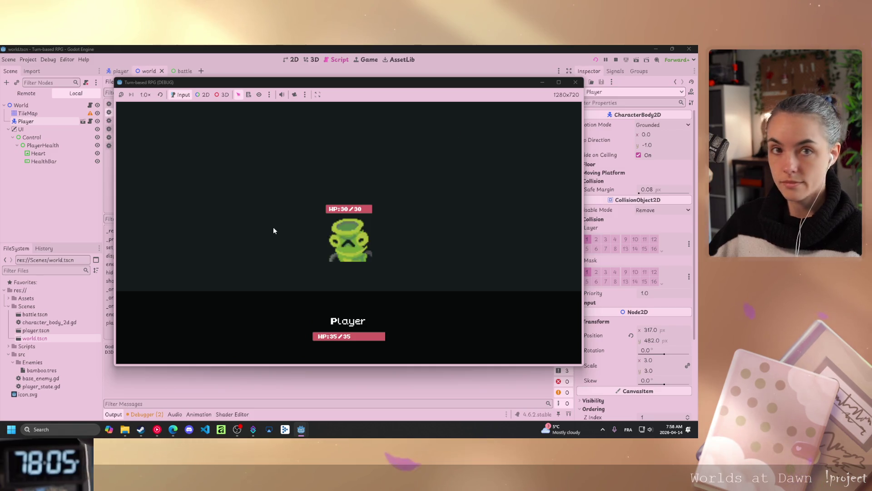
click(273, 228)
click(289, 232)
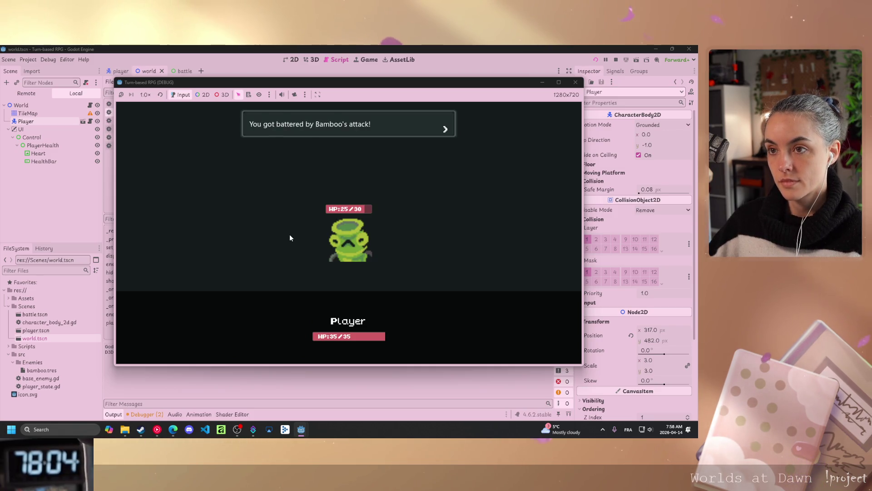
click(289, 238)
click(288, 246)
Attack Bamboo twice more, advancing through the enemy's damage messages
click(268, 344)
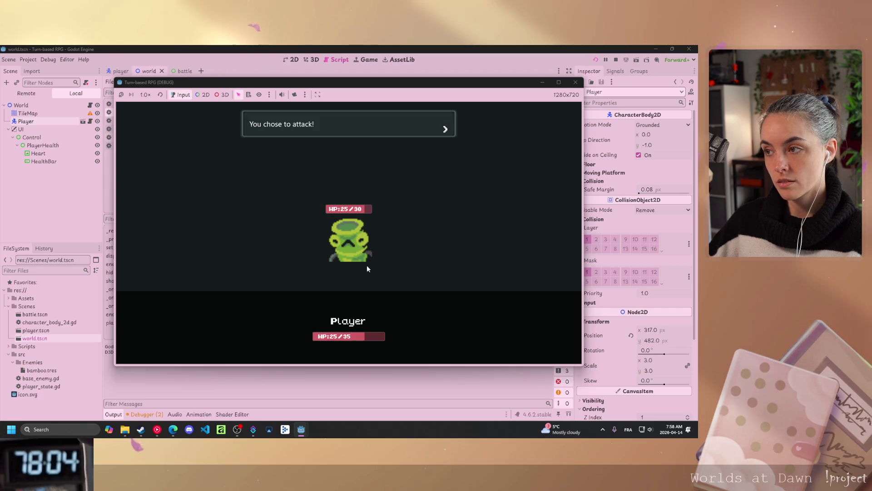
click(349, 257)
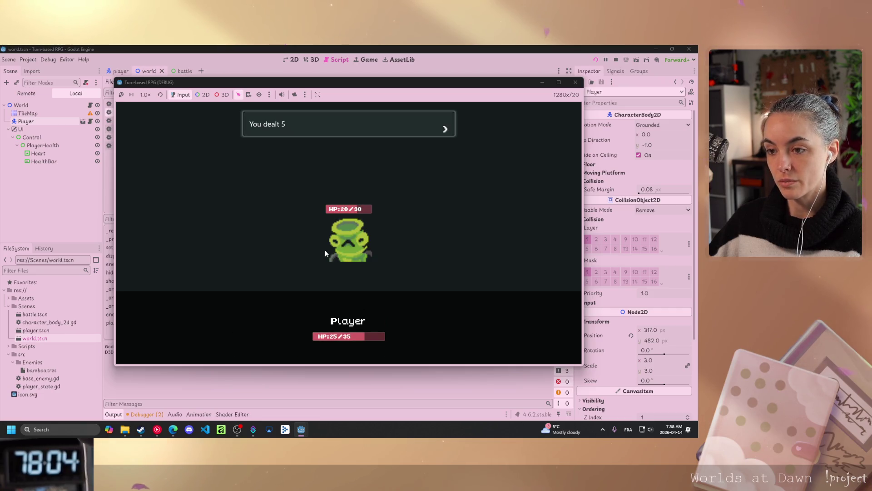
click(269, 240)
click(269, 240)
click(269, 238)
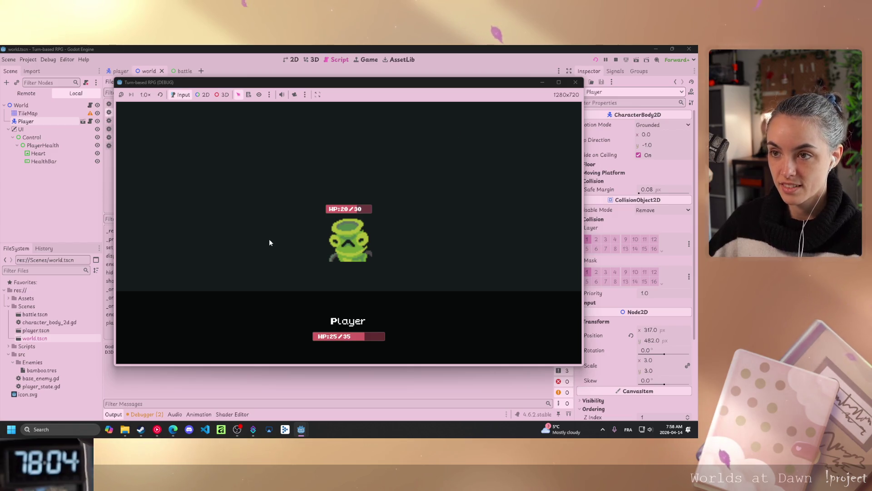
click(278, 271)
click(293, 343)
click(396, 230)
click(373, 230)
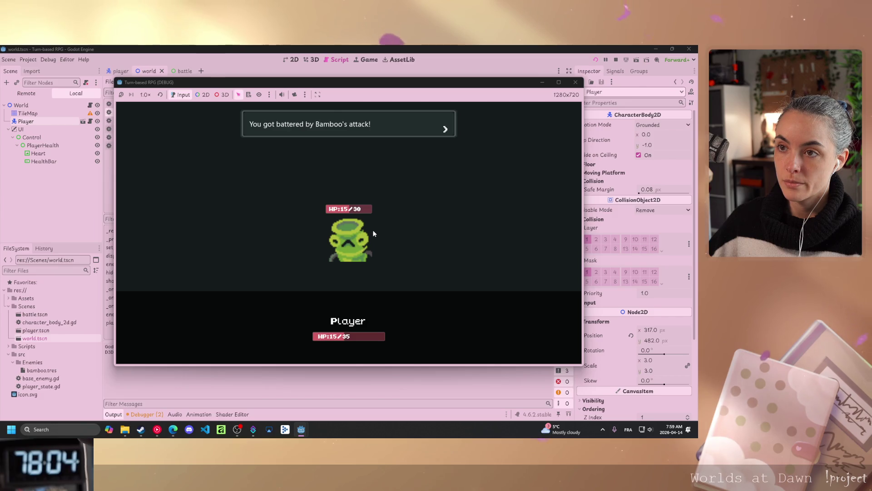
click(318, 254)
click(270, 276)
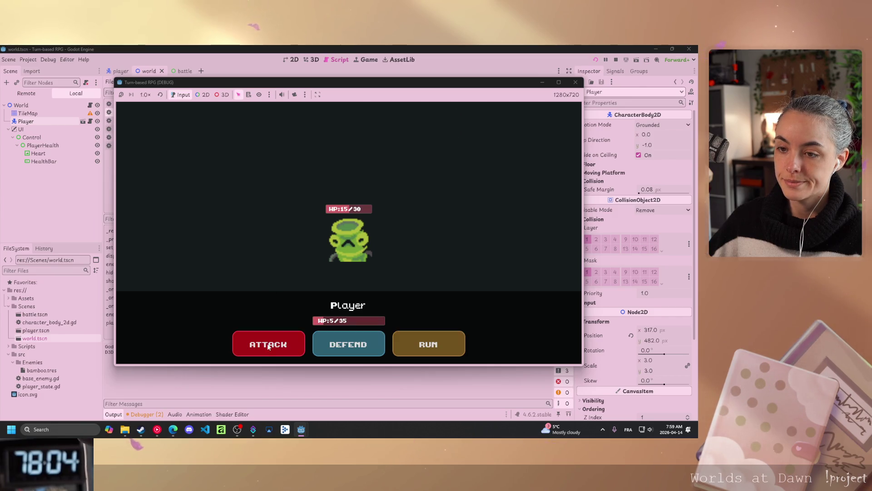
Attack once more until 'You have been defeated!' at 0/35 HP, then stop the game
click(268, 343)
click(426, 239)
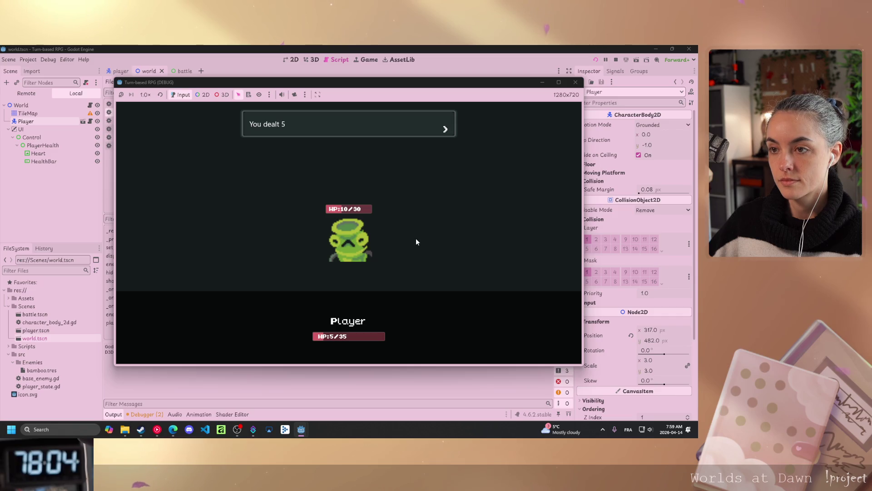
click(415, 238)
click(414, 238)
click(412, 238)
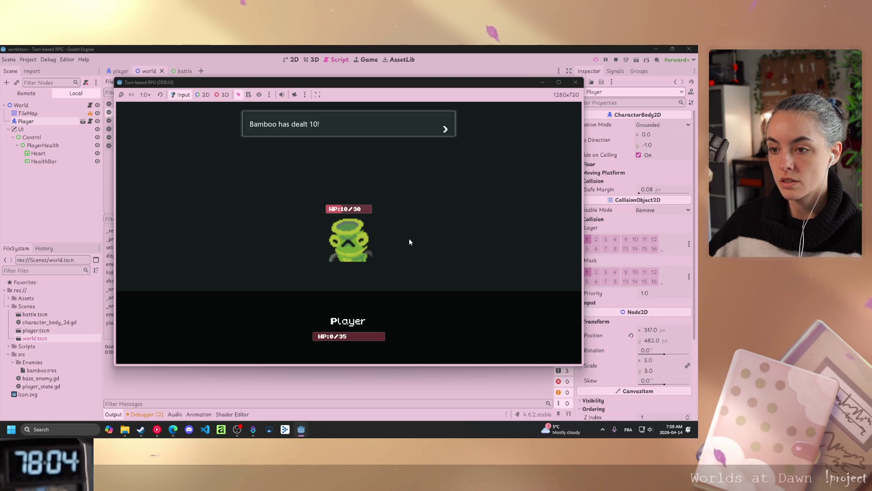
click(407, 242)
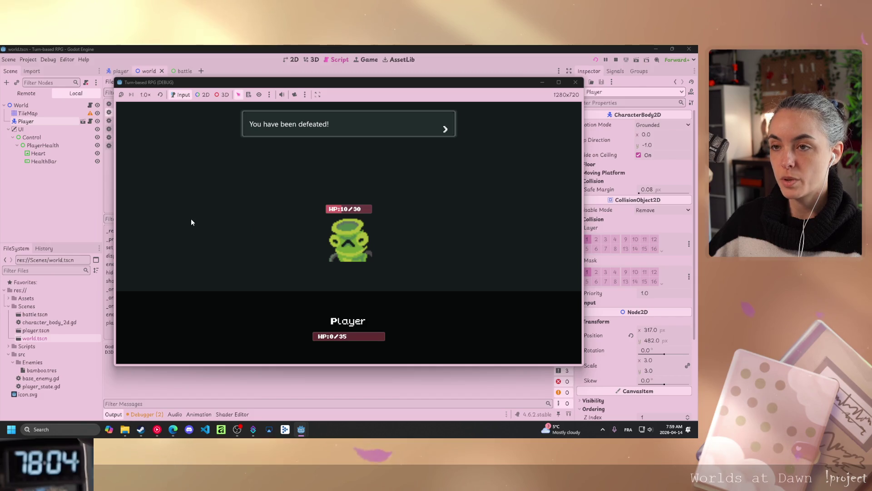
click(222, 213)
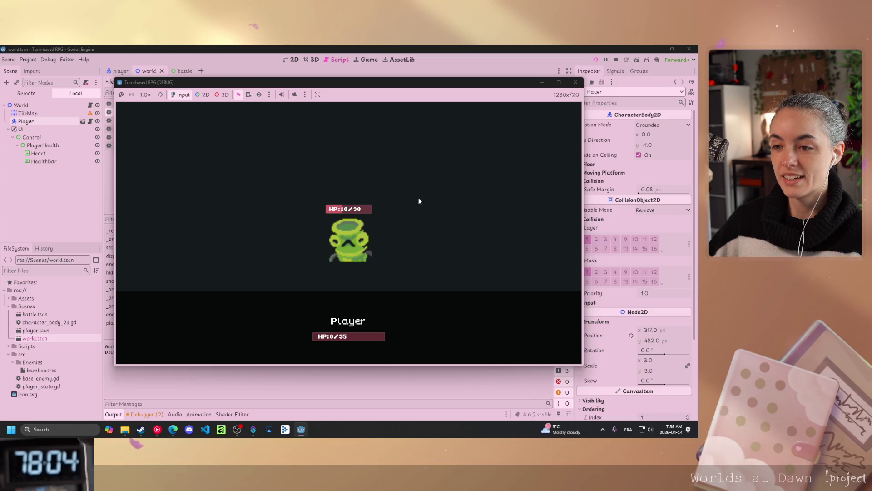
click(575, 83)
scroll(377, 271, down, 10)
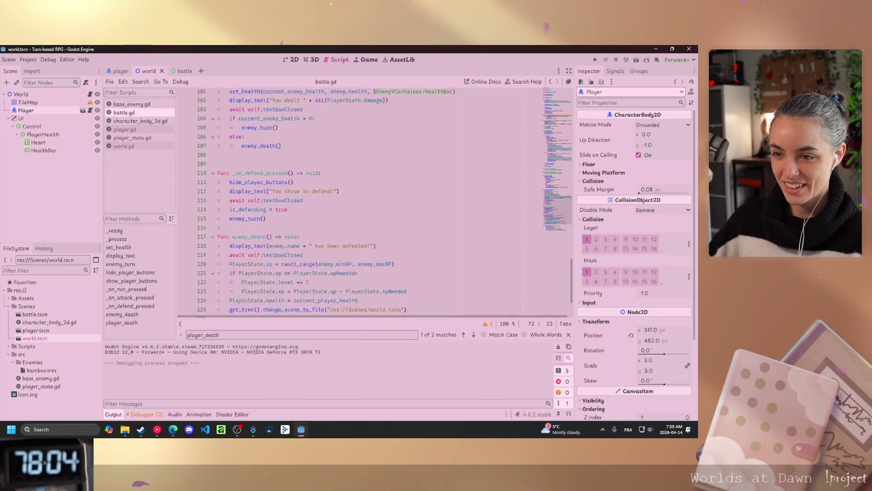
Correct the typo on line 131 so it reads PlayerState.reset_position
click(316, 285)
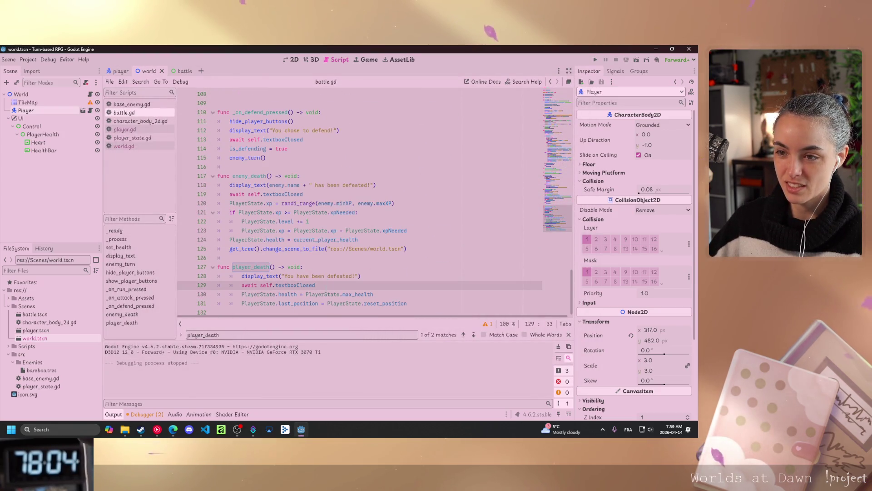
click(407, 304)
key(BackSpace)
key(BackSpace)
text(on)
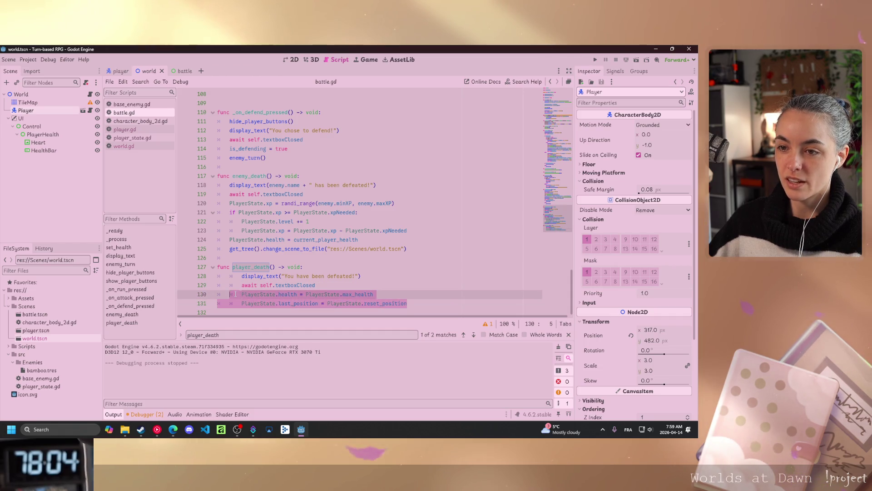
click(387, 285)
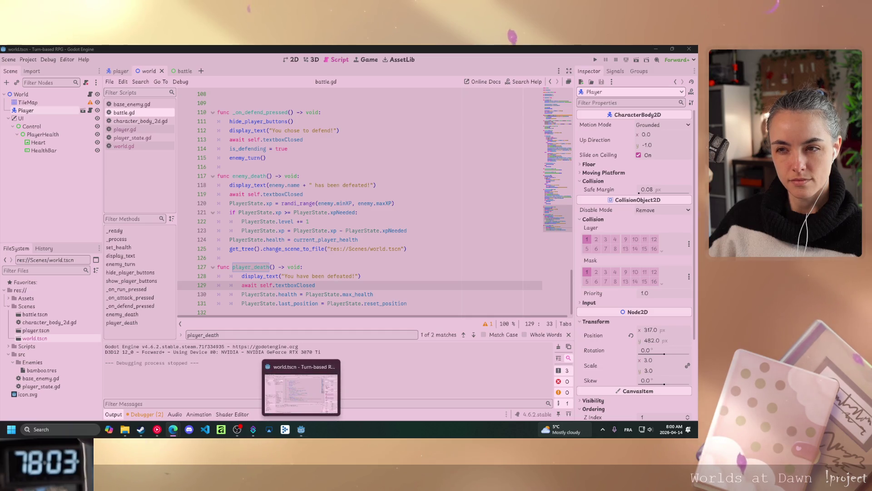
click(130, 146)
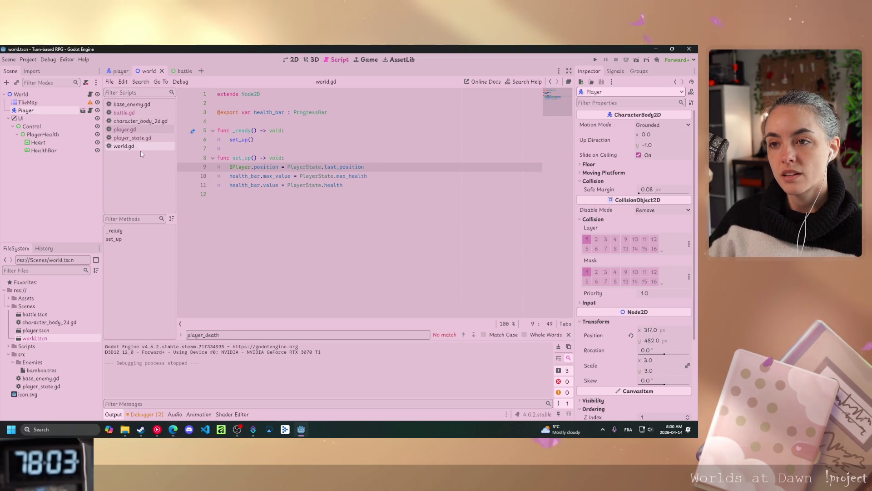
click(129, 131)
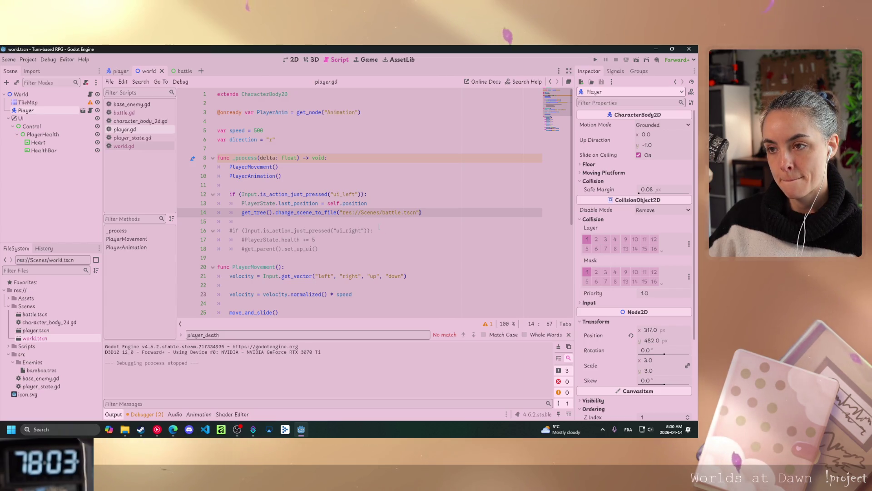
click(363, 239)
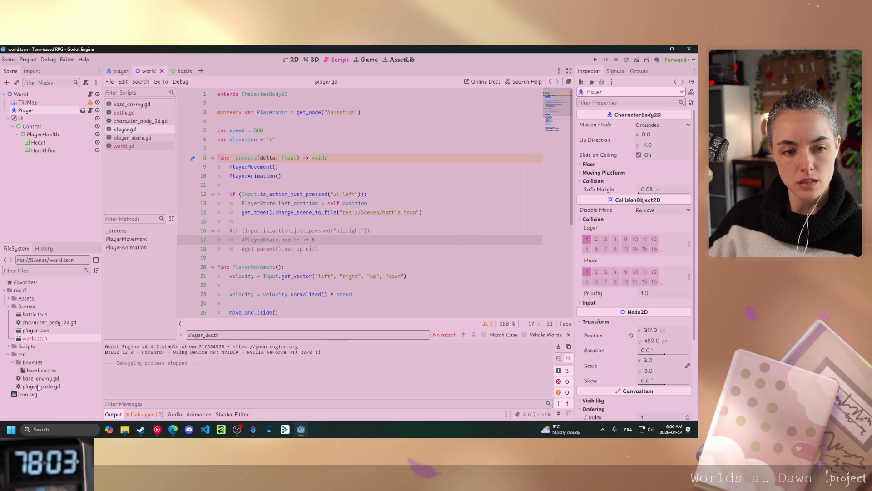
key(alt+Tab)
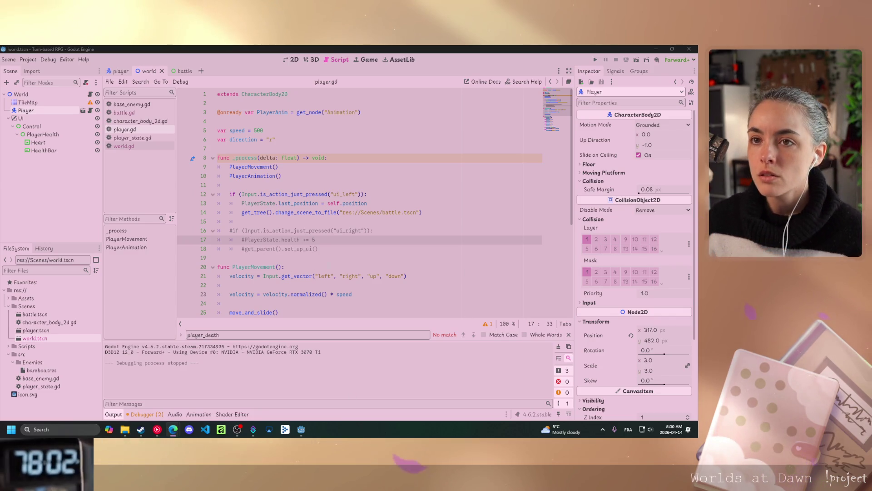
click(124, 112)
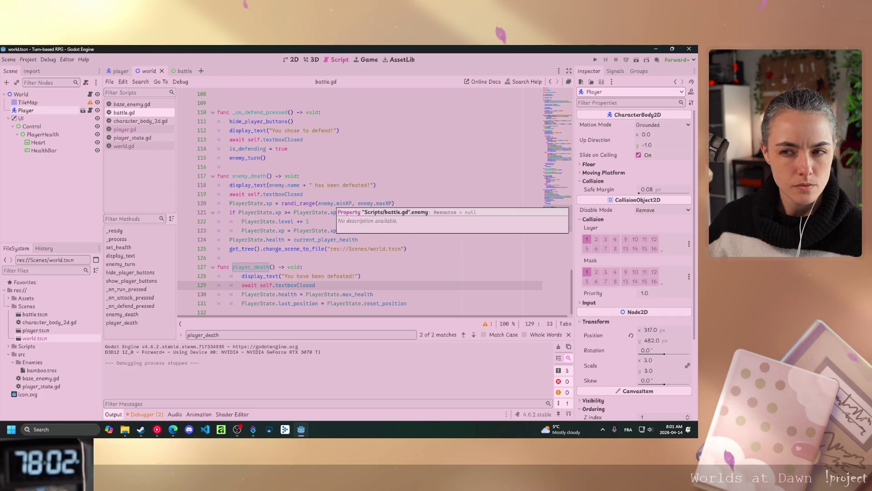
Inspect the enemy_death function in battle.gd and consult the web browser
click(300, 176)
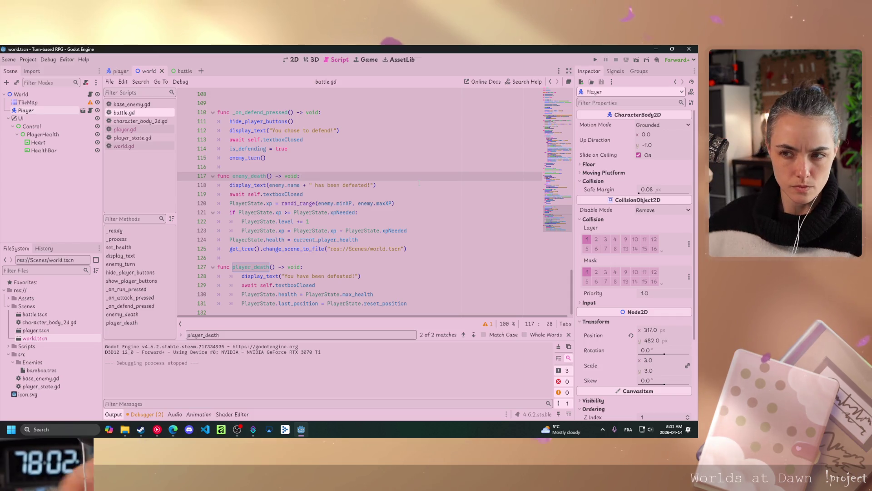
key(alt+Tab)
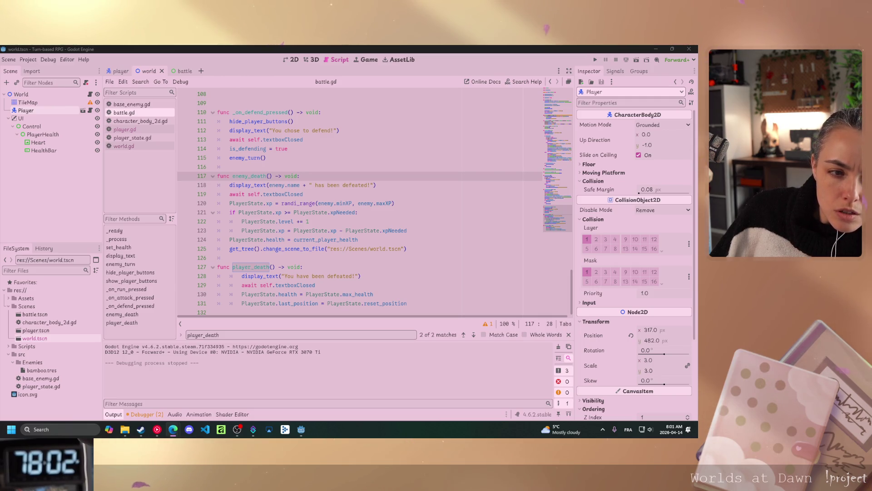
scroll(343, 240, up, 4)
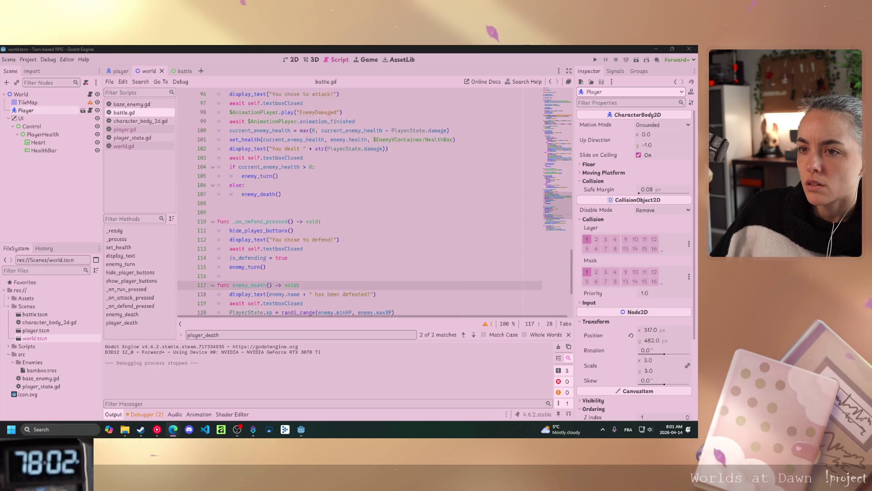
scroll(344, 240, up, 6)
scroll(345, 240, down, 10)
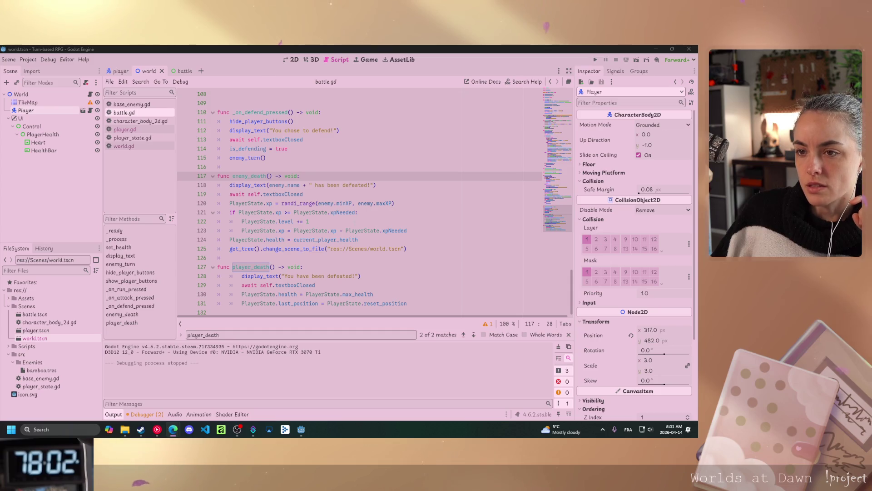
scroll(358, 225, up, 9)
scroll(360, 226, up, 9)
scroll(360, 227, down, 1)
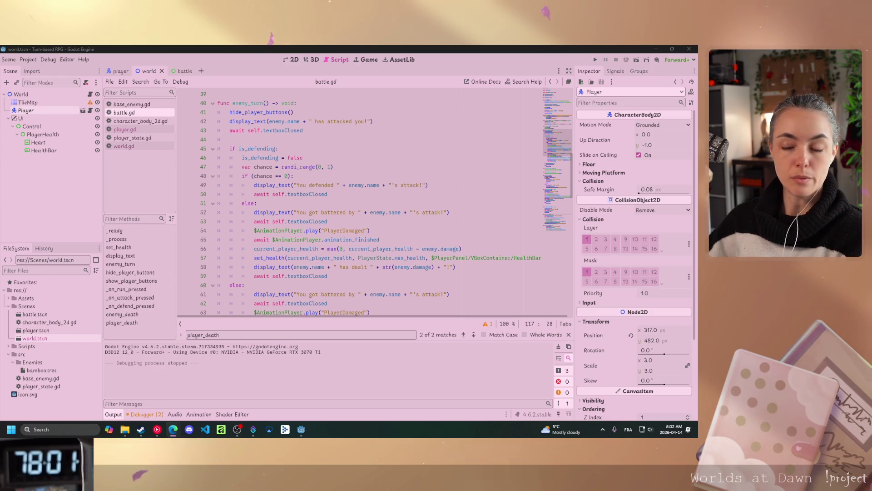
Locate the player_death call in enemy_turn's else branch, comparing against the browser
click(335, 276)
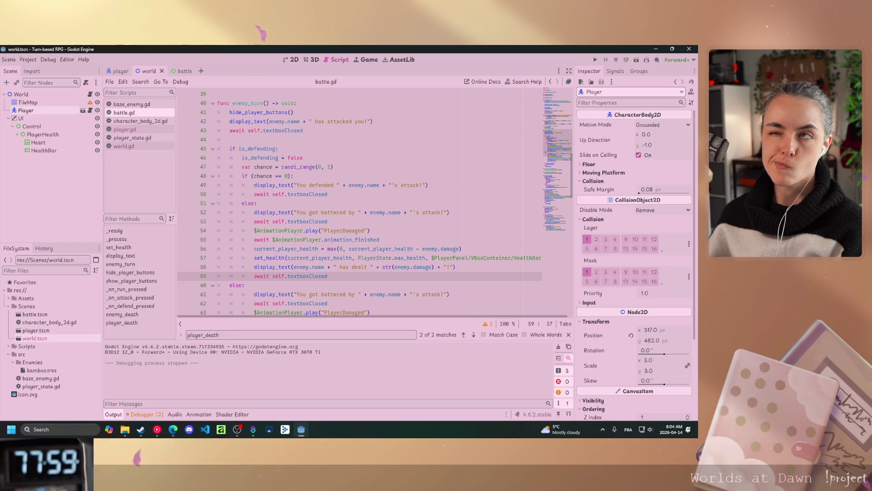
mouse_move(291, 231)
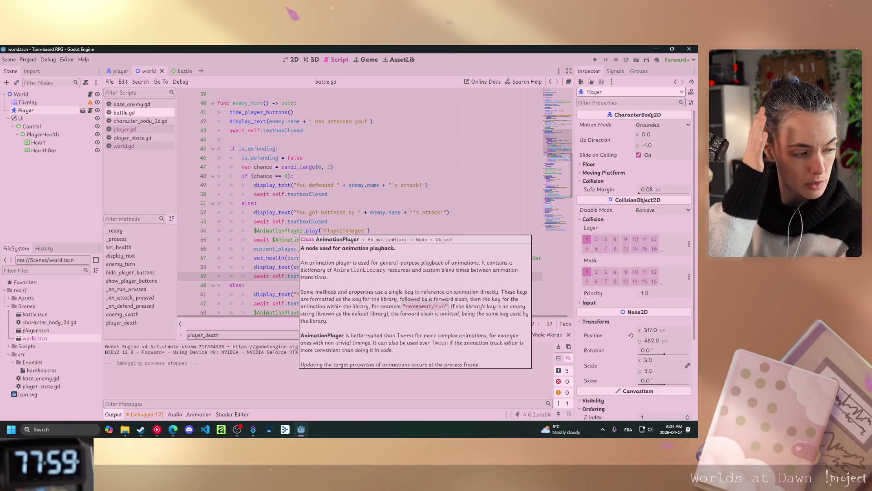
click(319, 185)
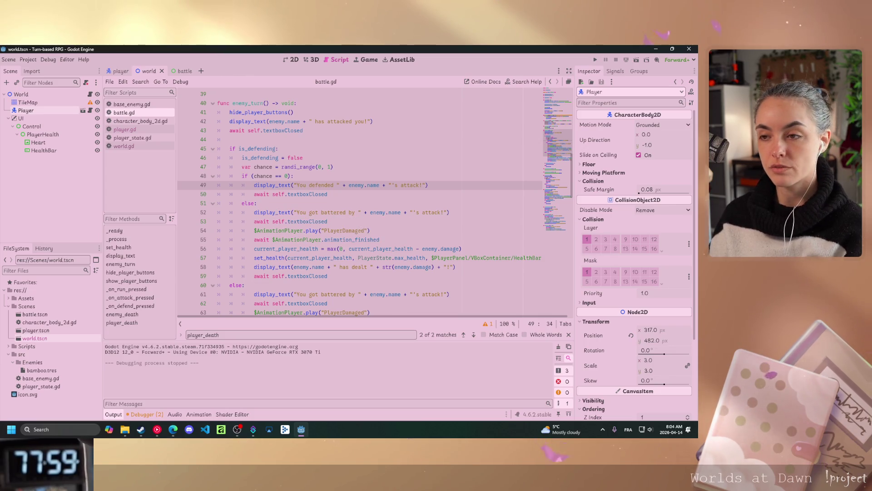
click(341, 276)
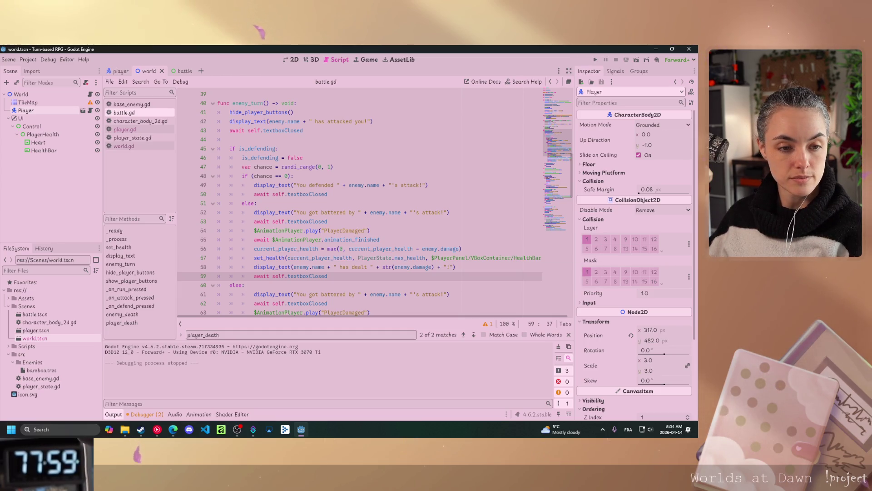
key(alt+Tab)
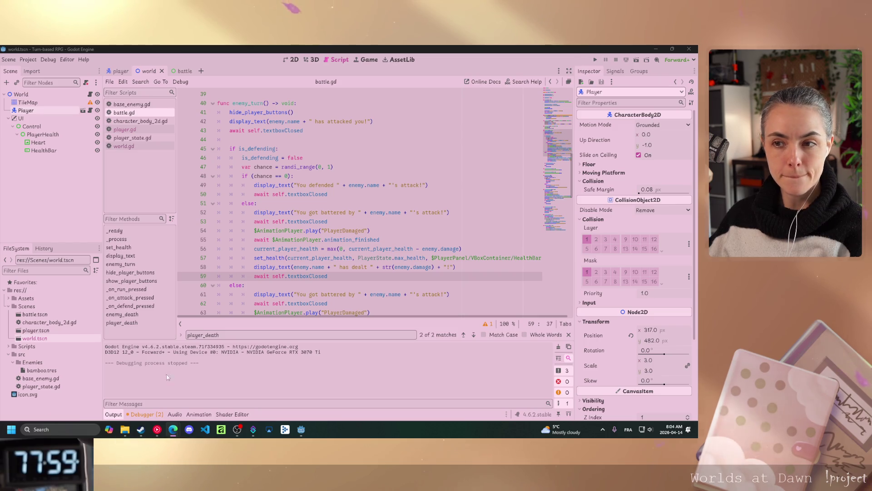
scroll(336, 239, down, 4)
scroll(335, 238, down, 2)
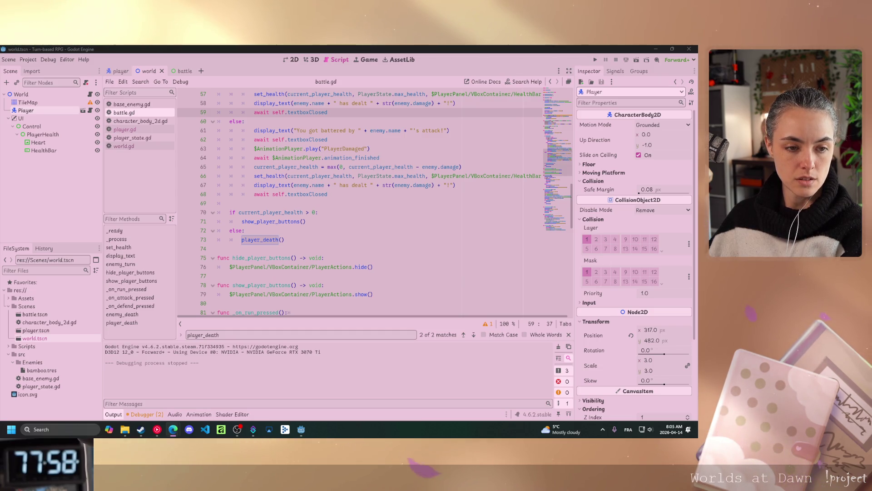
scroll(343, 321, down, 5)
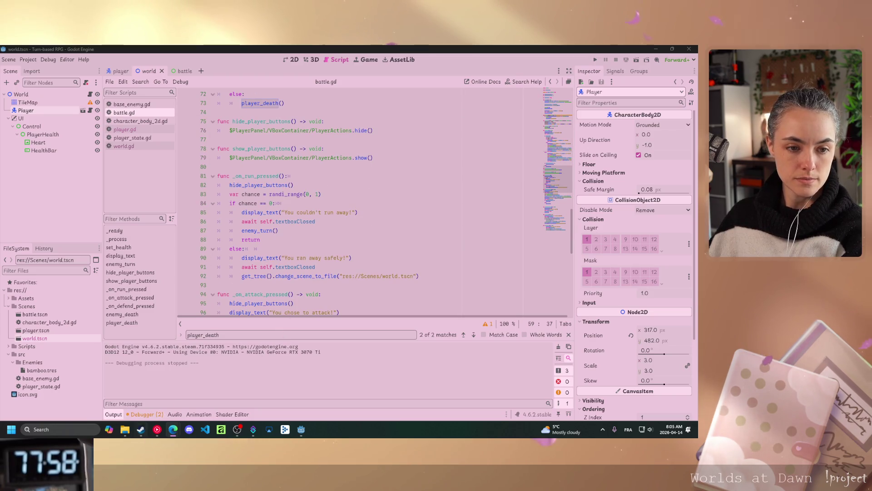
End player_death with get_tree().change_scene_to_file("res://Scenes/world.tscn") on line 132
scroll(347, 281, down, 12)
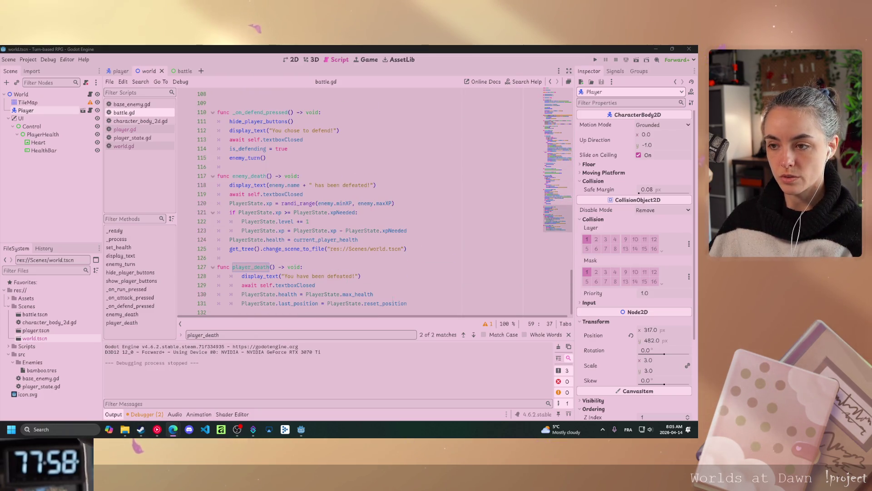
click(416, 303)
key(Return)
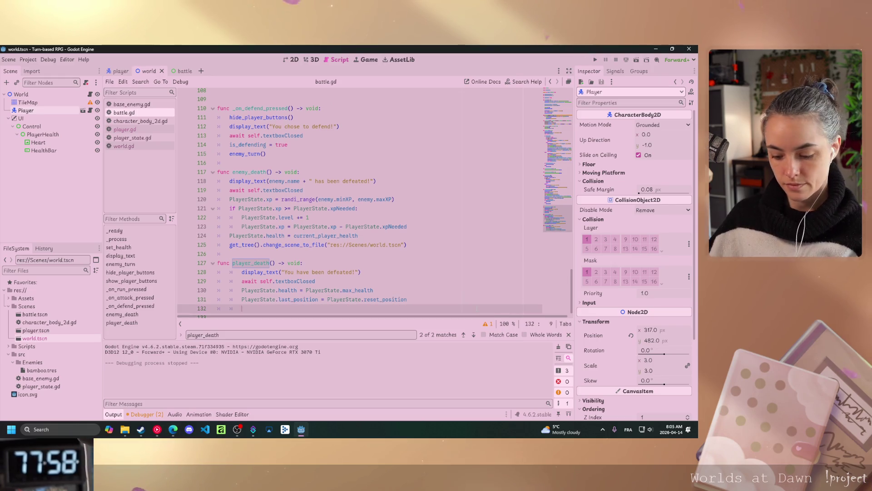
text(get_tr)
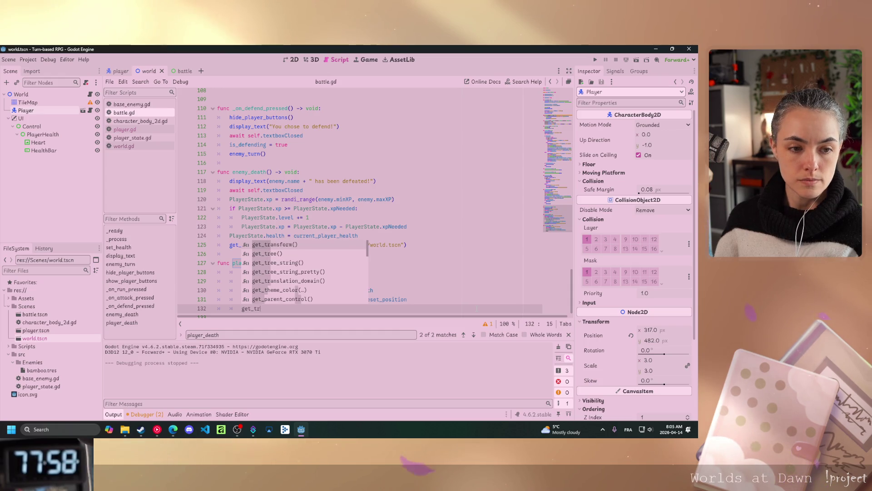
text(ee)
key(Return)
text(.chan)
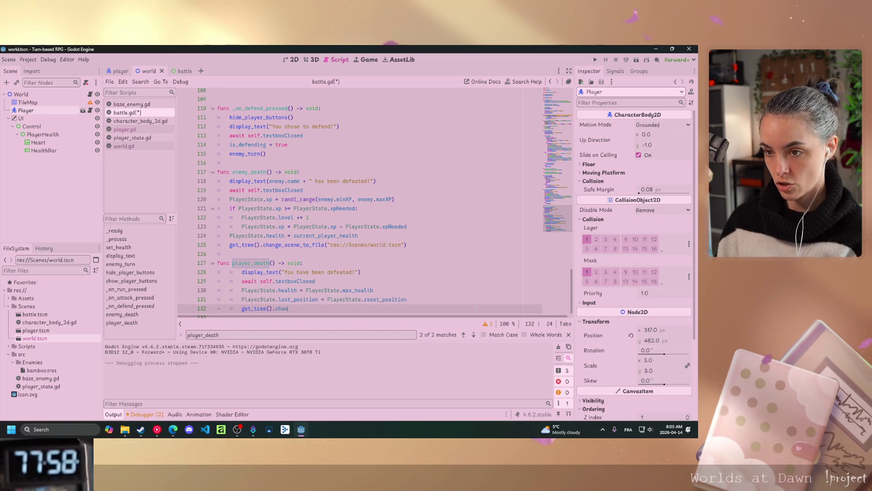
text(ge_)
key(Return)
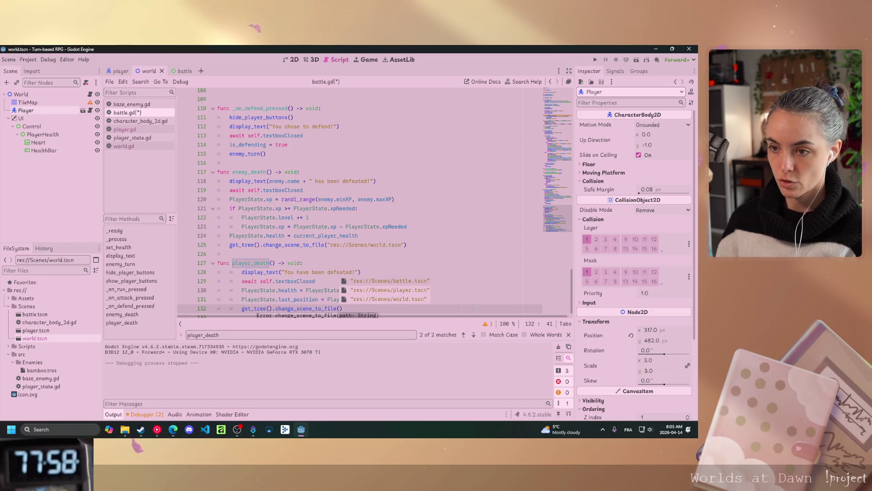
click(413, 304)
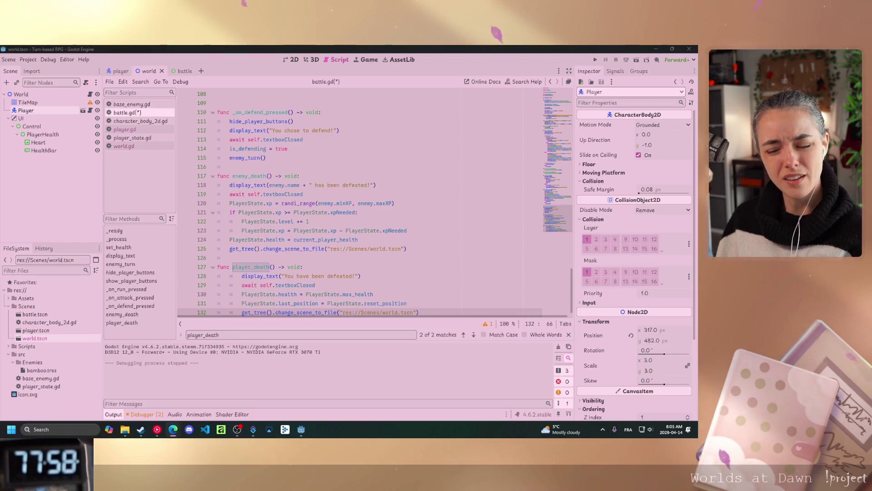
scroll(373, 205, down, 1)
click(344, 303)
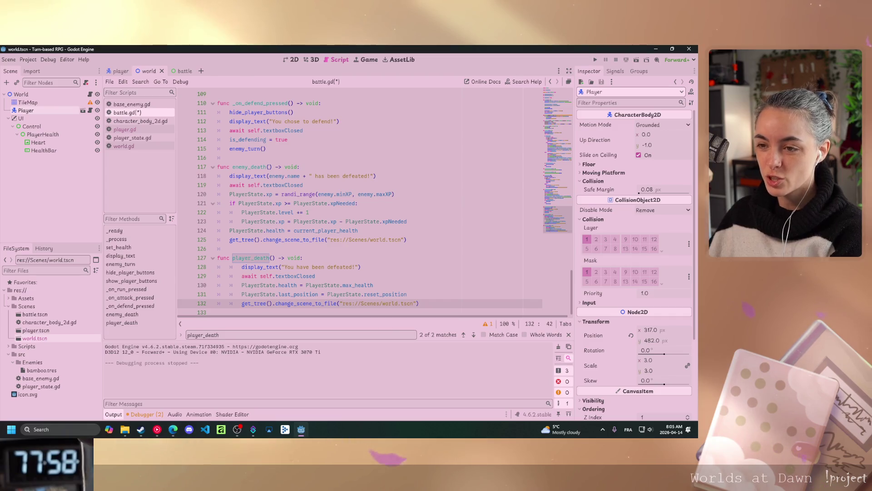
right_click(43, 339)
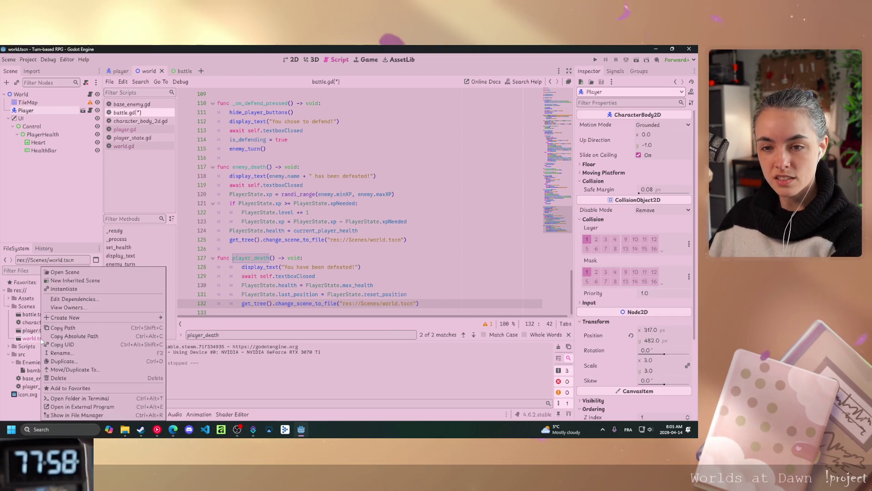
click(64, 327)
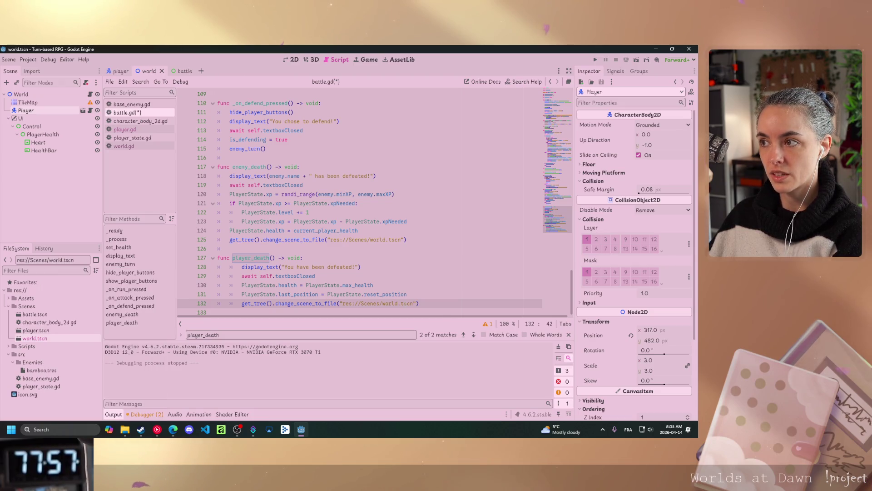
mouse_move(403, 303)
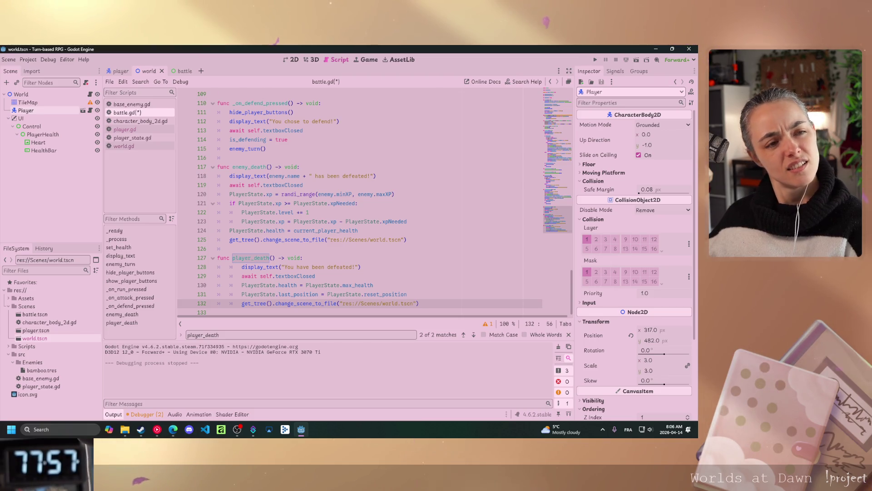
key(alt+Tab)
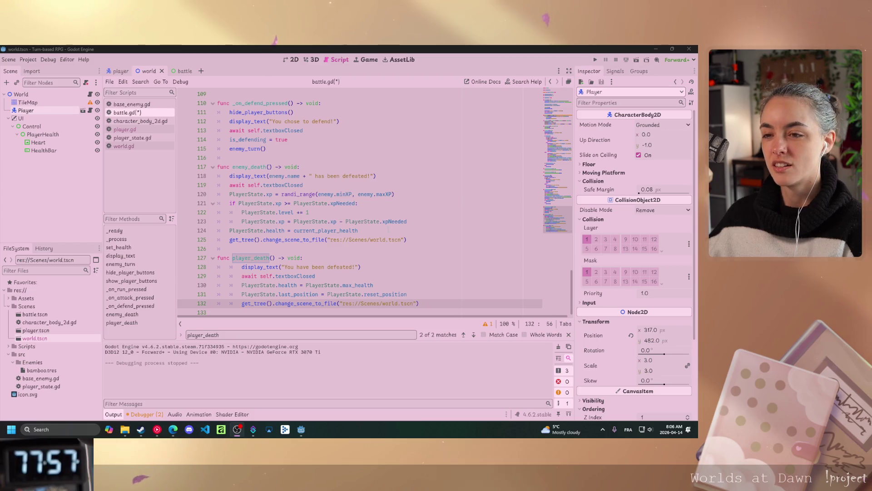
Open the battle scene, whose Battle root uses bamboo.tres with 30 health and 10 damage
click(350, 249)
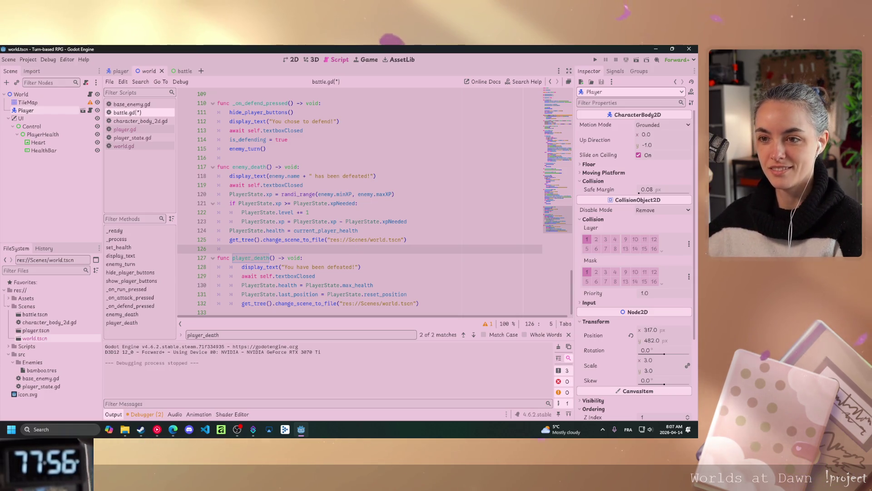
click(343, 267)
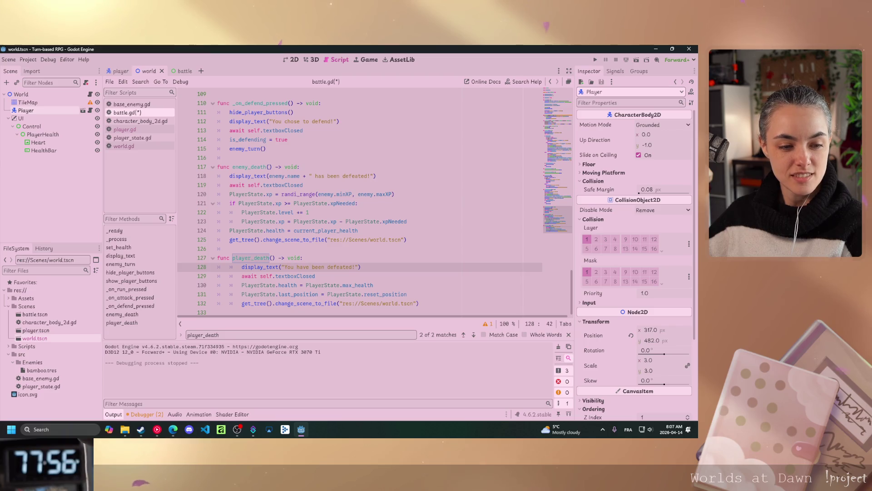
key(alt+Tab)
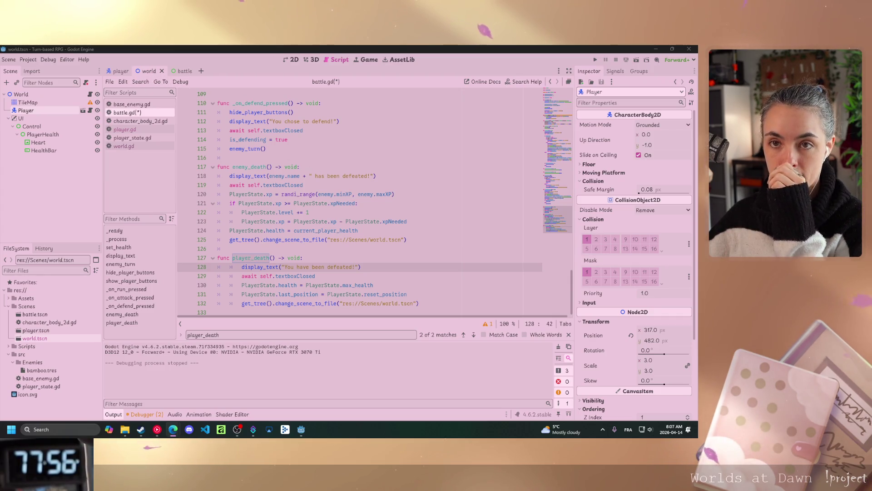
click(181, 71)
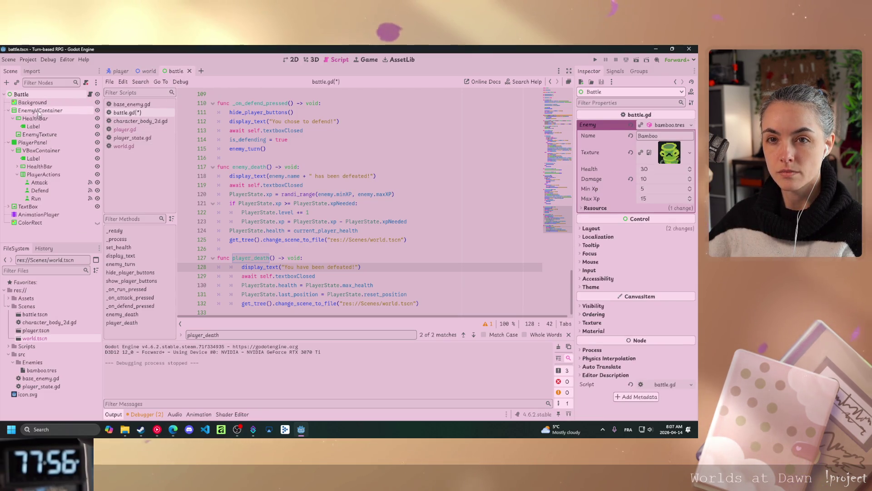
Set the Bamboo enemy's Damage to 20 in the Inspector, save, and run the project
click(646, 179)
text(2)
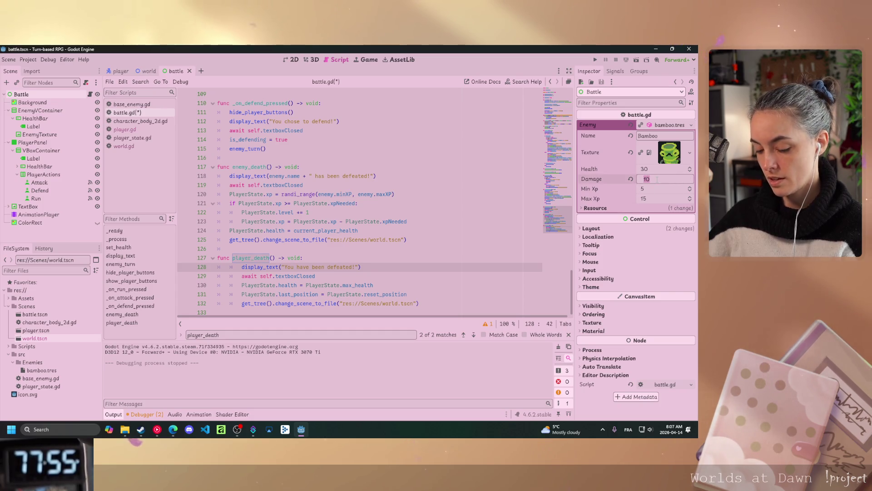
key(Return)
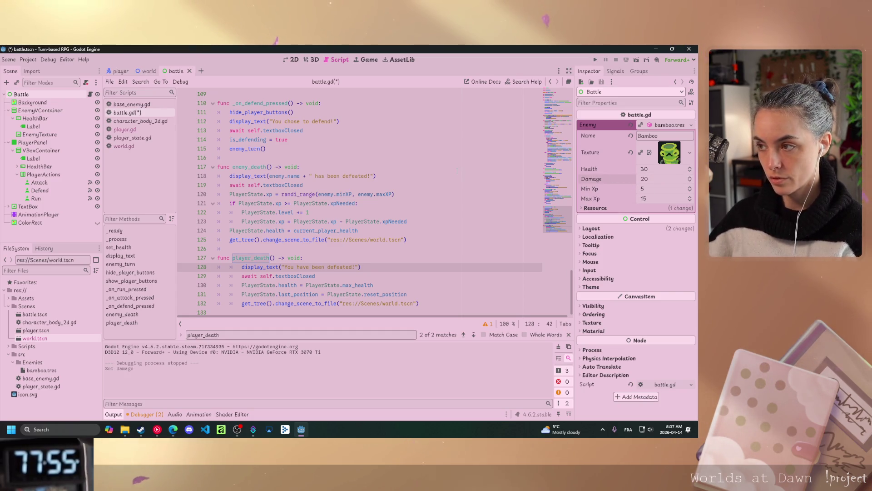
key(ctrl+s)
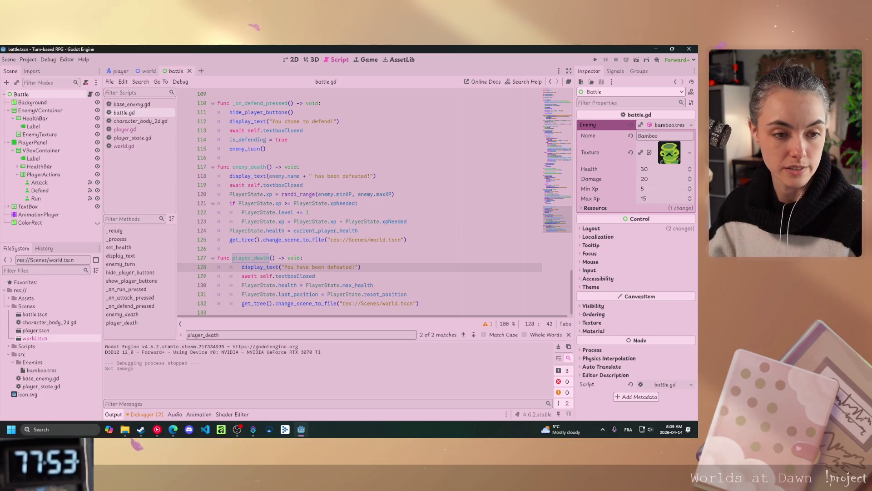
key(alt+Tab)
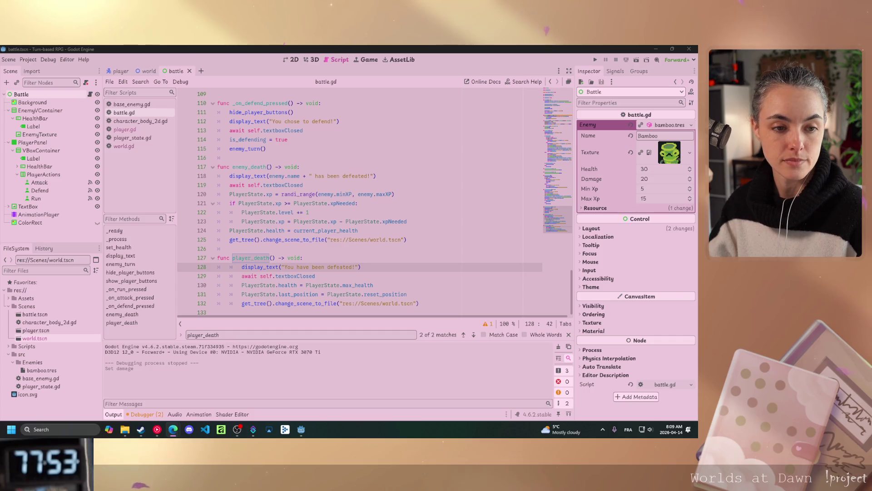
click(637, 60)
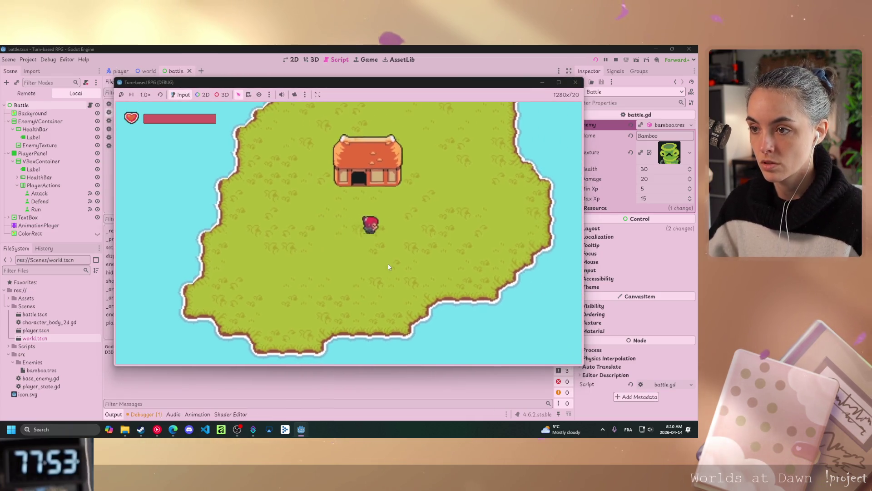
Walk into a Bamboo encounter, attack, and click through both sides' attack messages
key(Up)
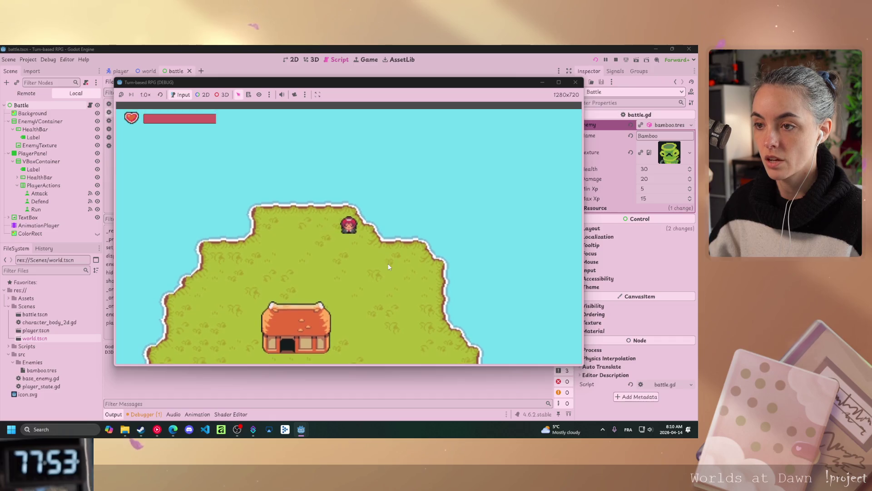
click(412, 250)
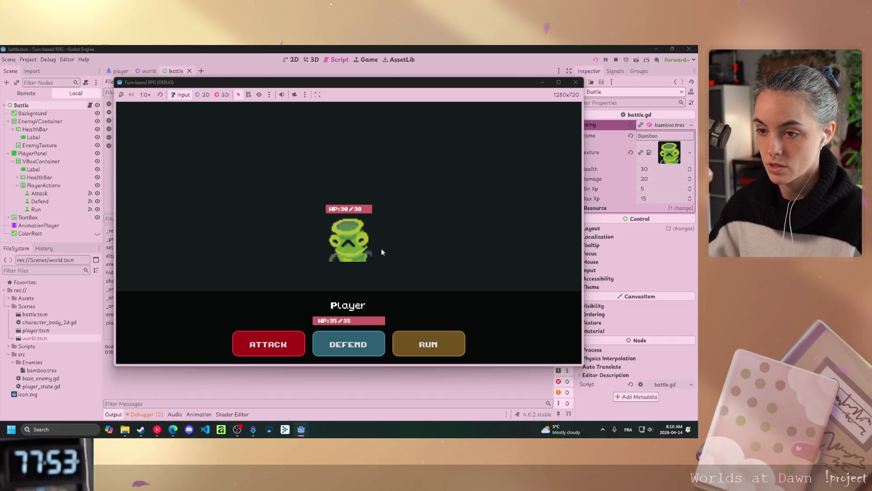
click(267, 344)
click(427, 220)
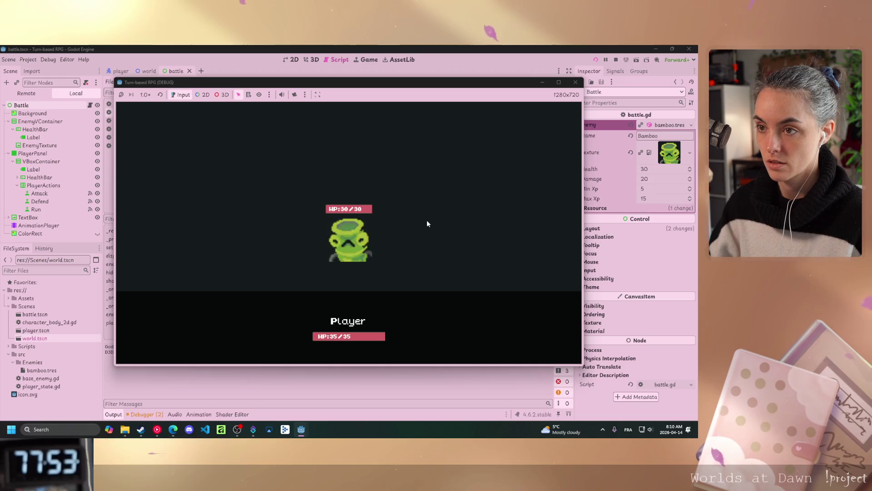
click(427, 220)
click(427, 220)
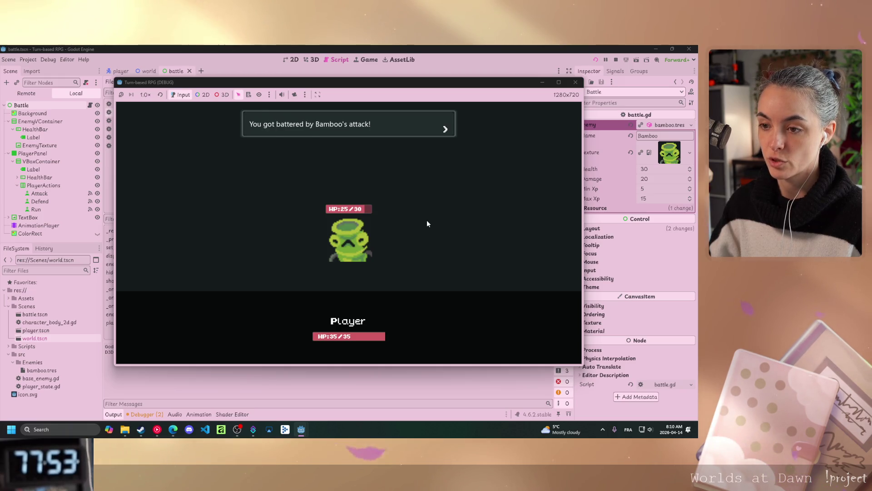
click(427, 220)
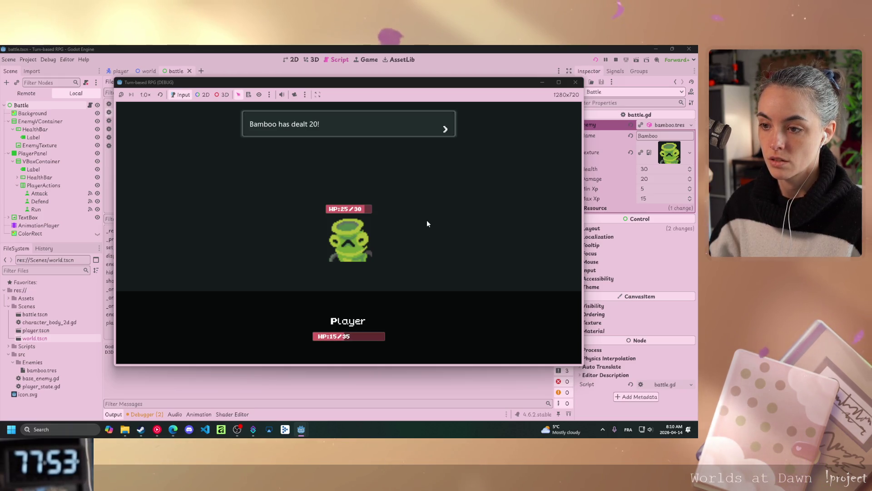
click(426, 220)
Attack again and click through Bamboo's finishing blow back to the world map
click(302, 338)
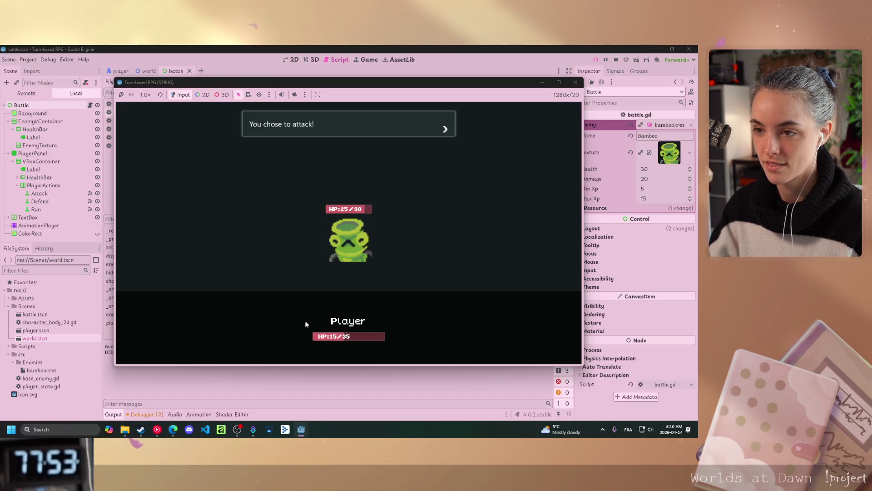
click(443, 181)
click(443, 181)
click(443, 181)
click(443, 181)
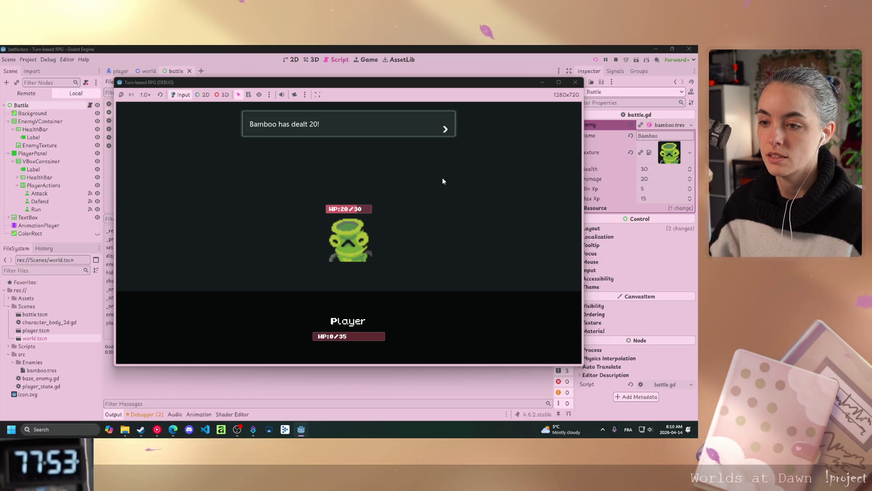
click(443, 181)
click(443, 181)
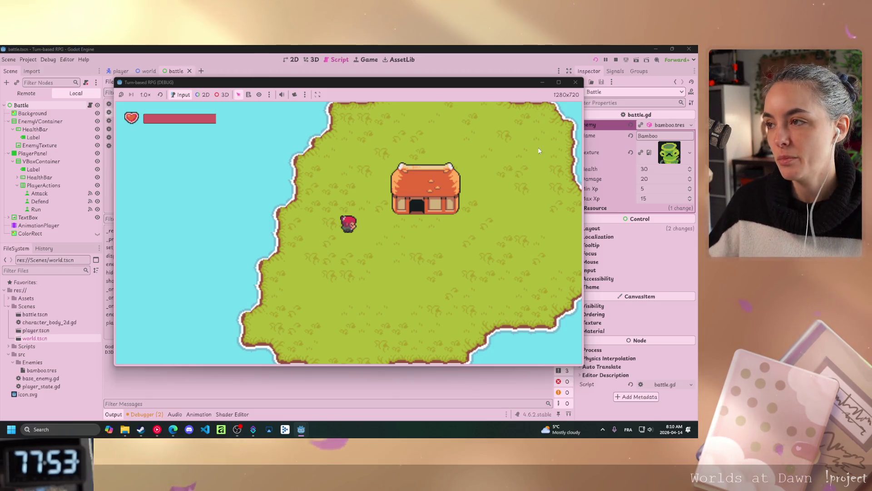
Close the Turn-based RPG (DEBUG) game window
click(575, 82)
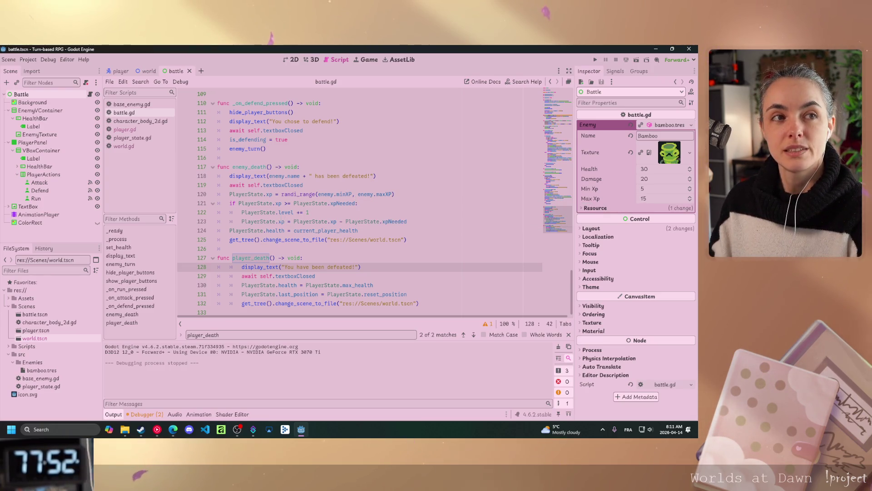
click(310, 212)
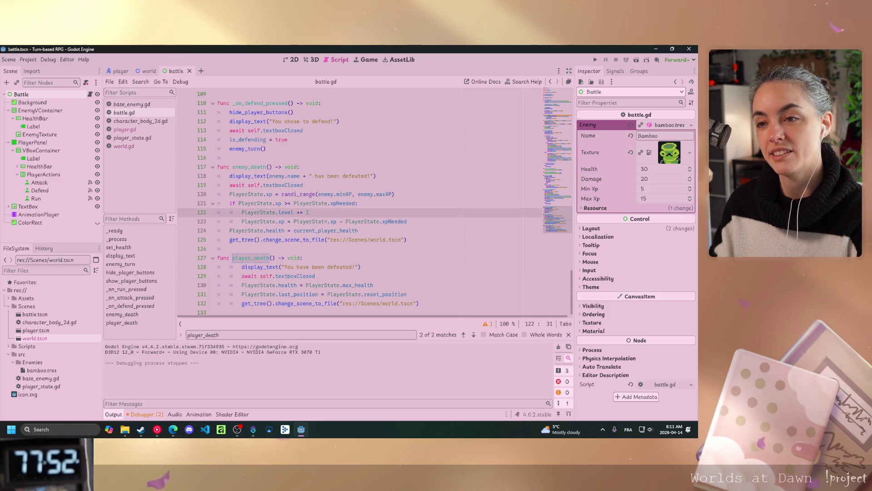
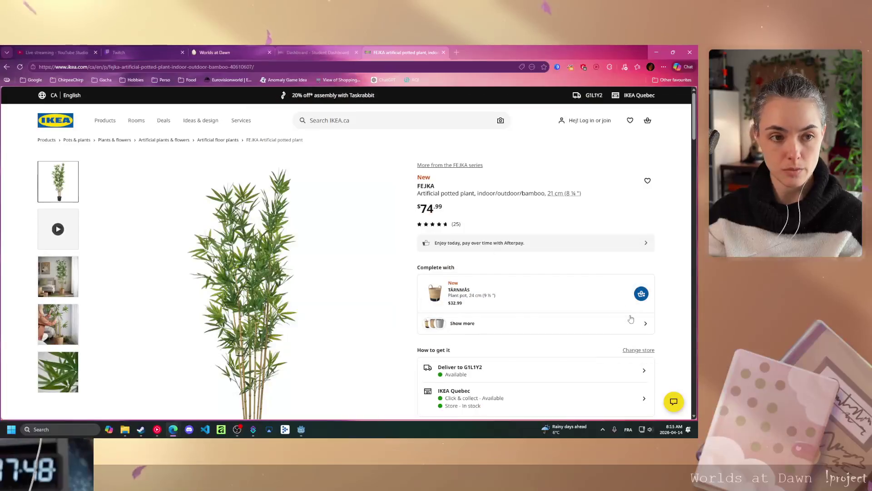
key(alt+Tab)
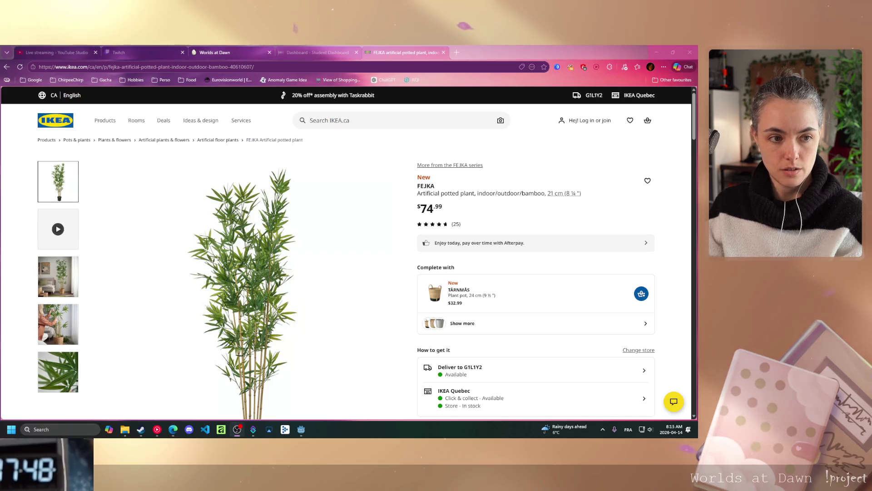